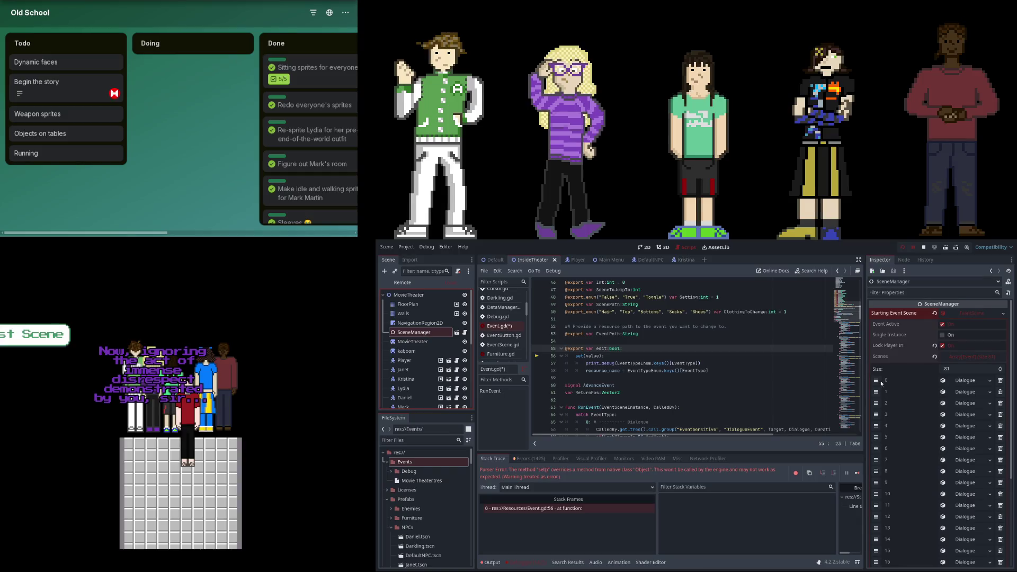
- Expand element 0 of the Scenes array in the Inspector and stop the running game
click(956, 381)
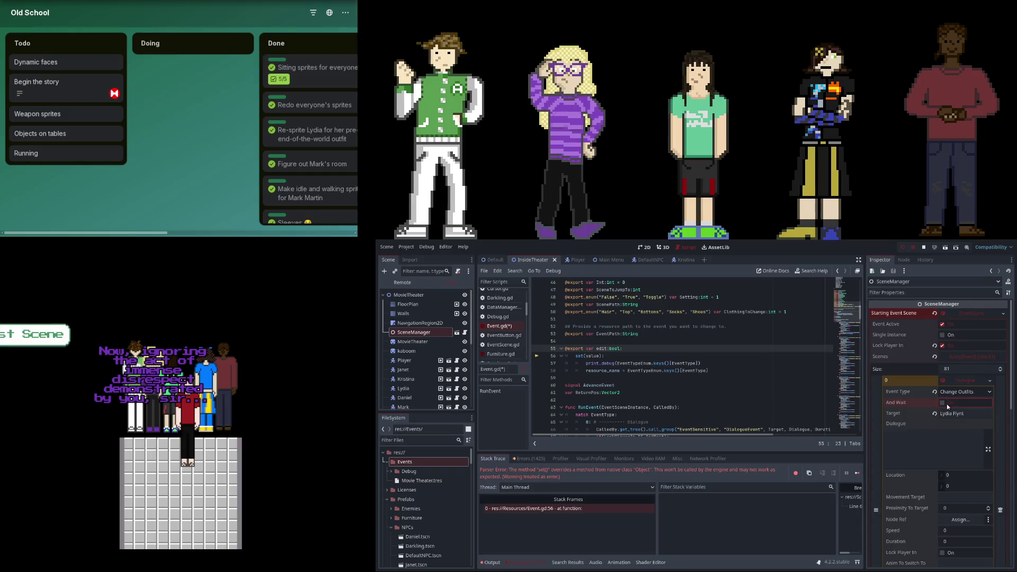
scroll(946, 403, down, 3)
scroll(909, 454, up, 3)
click(922, 246)
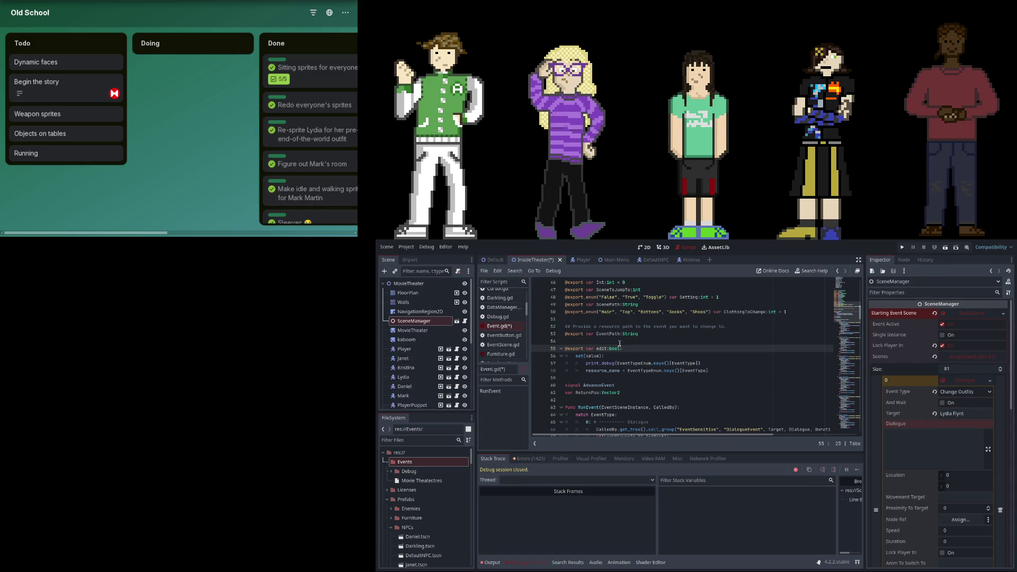
- Save the theater scene and Event.gd, then briefly show and hide the first scene's Resource details
key(ctrl+s)
scroll(906, 418, down, 3)
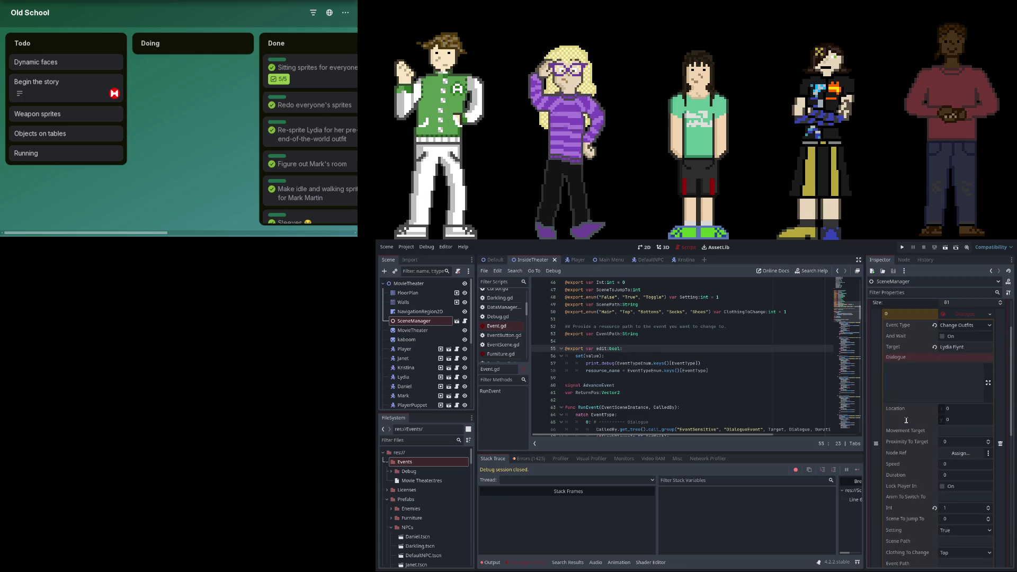
scroll(906, 425, down, 4)
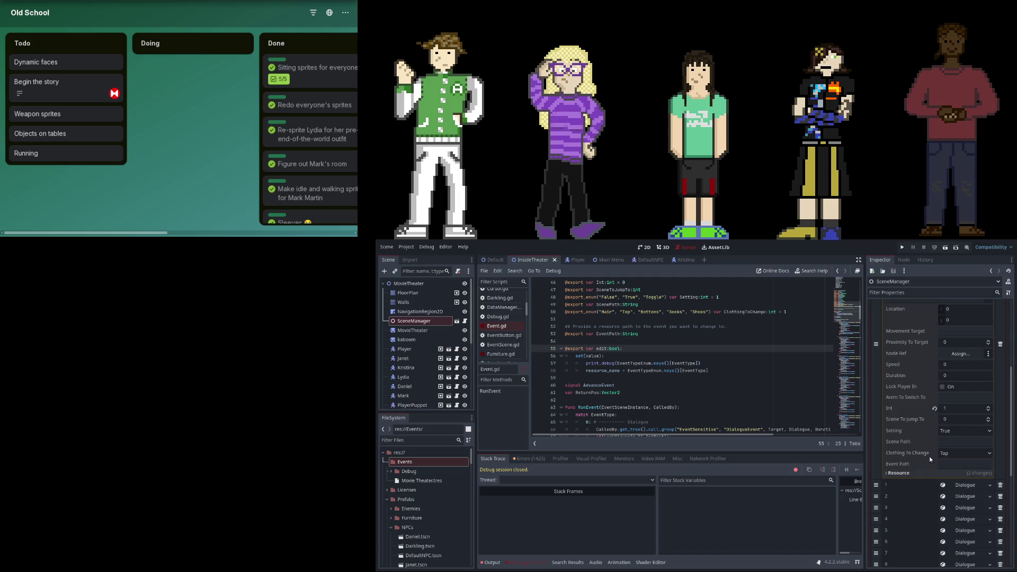
scroll(922, 458, up, 7)
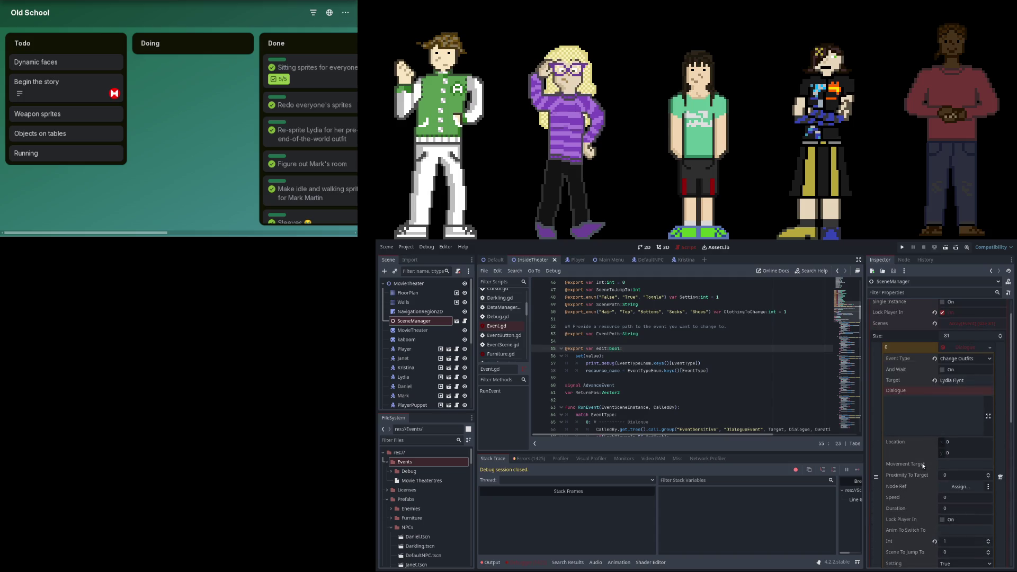
scroll(904, 444, down, 3)
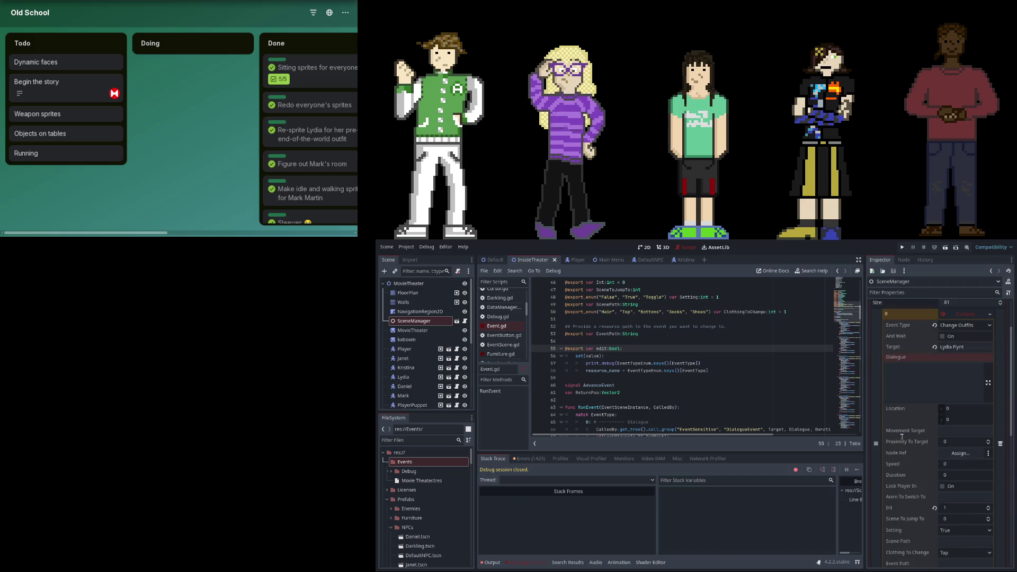
scroll(902, 436, down, 3)
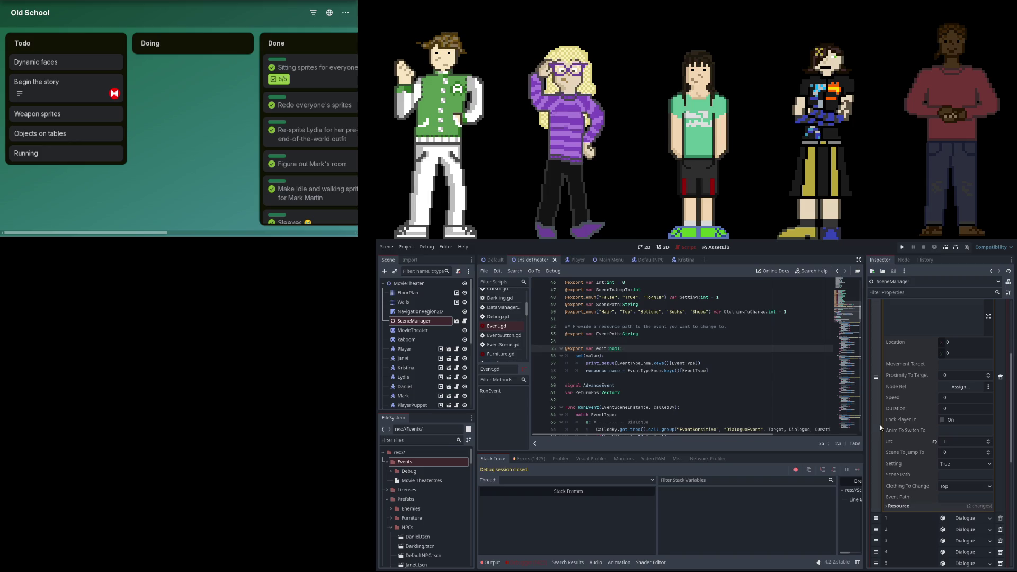
click(904, 506)
click(904, 507)
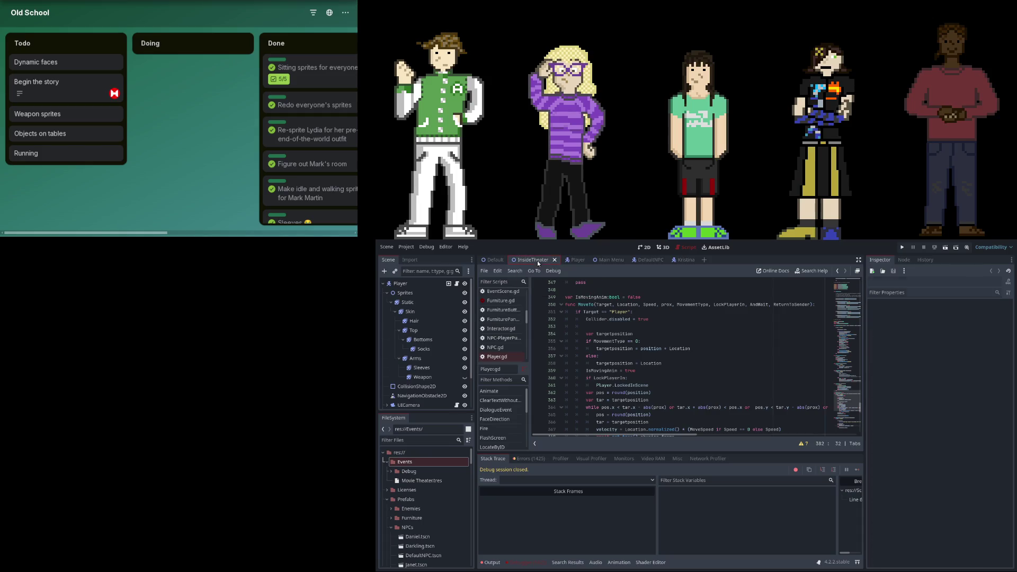
- Expand the first scene's Dialogue resource and toggle its Edit property to run the setter
scroll(963, 415, up, 2)
click(961, 348)
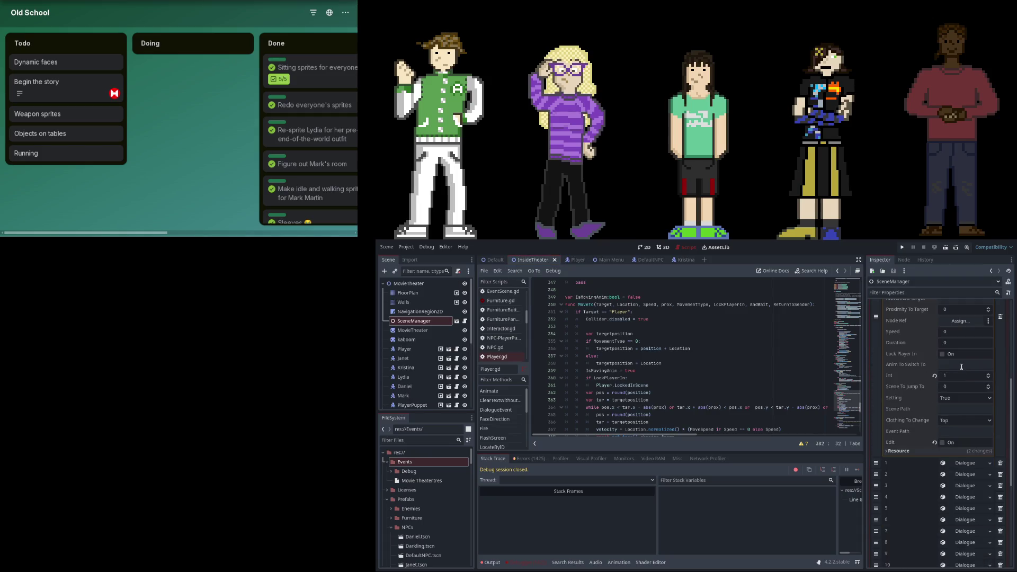
click(946, 444)
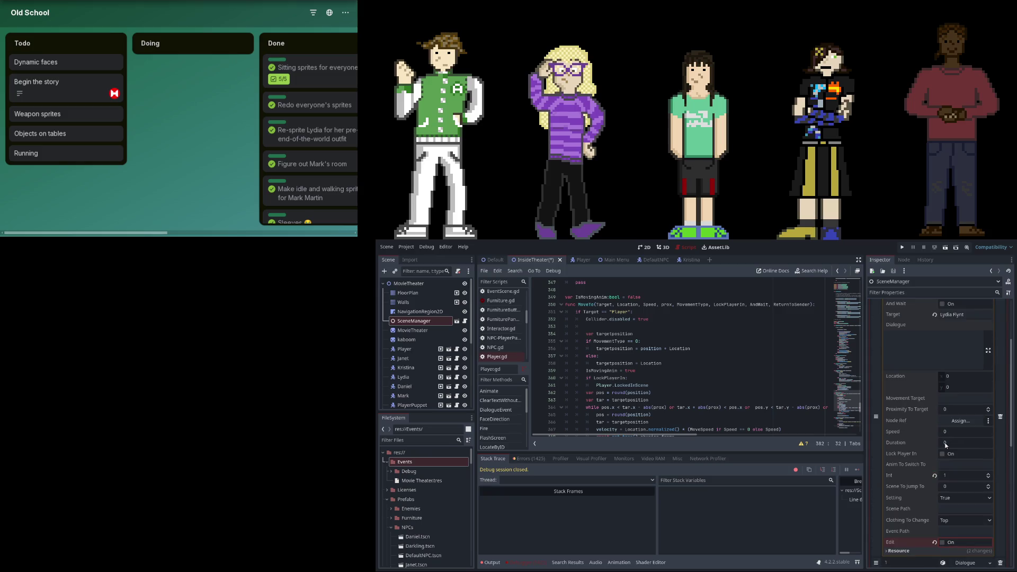
scroll(943, 442, down, 3)
scroll(947, 478, up, 2)
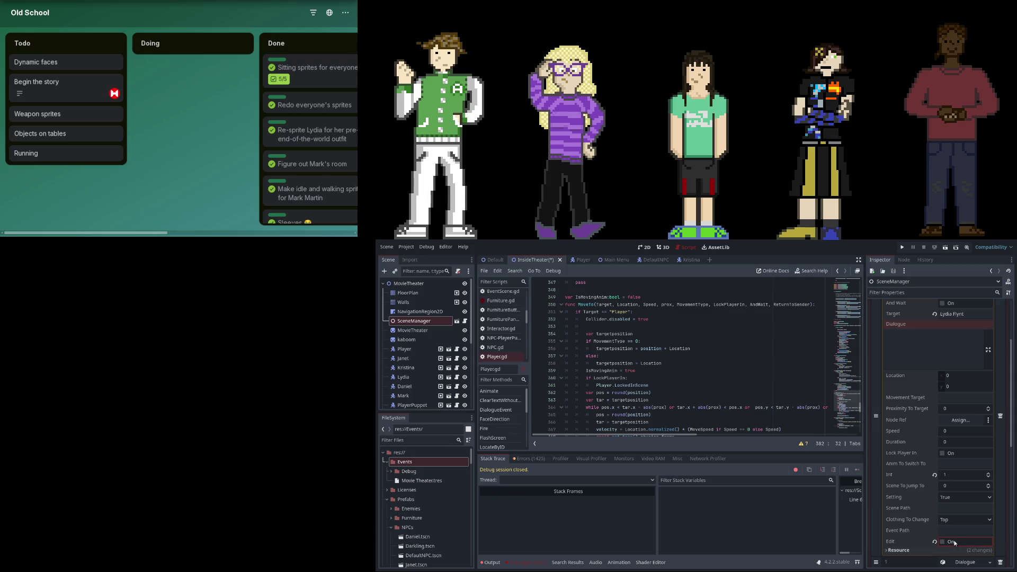
- Show the Output log and toggle Edit again so ChangeOutfits is printed
click(490, 563)
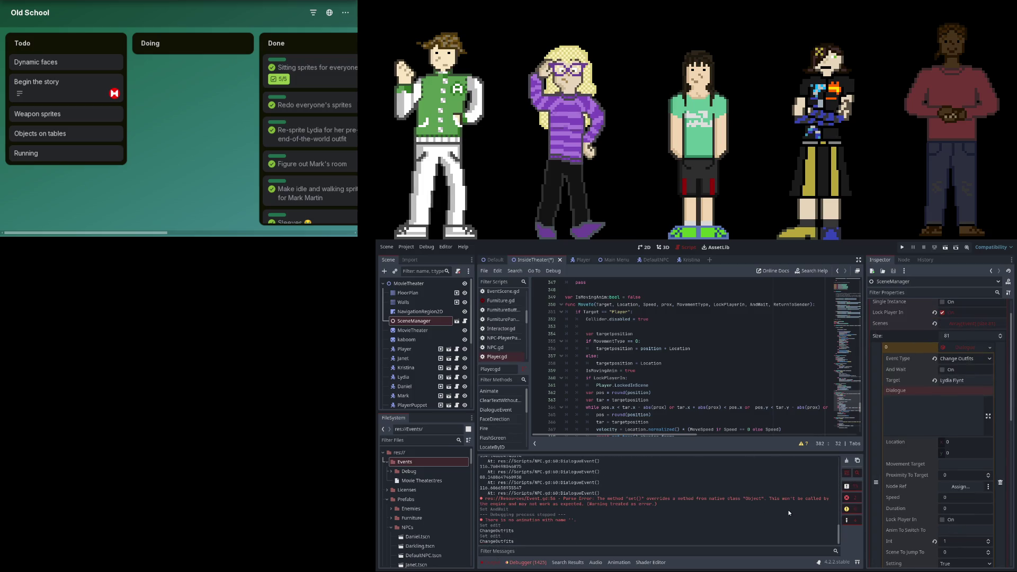
scroll(932, 465, down, 4)
click(947, 542)
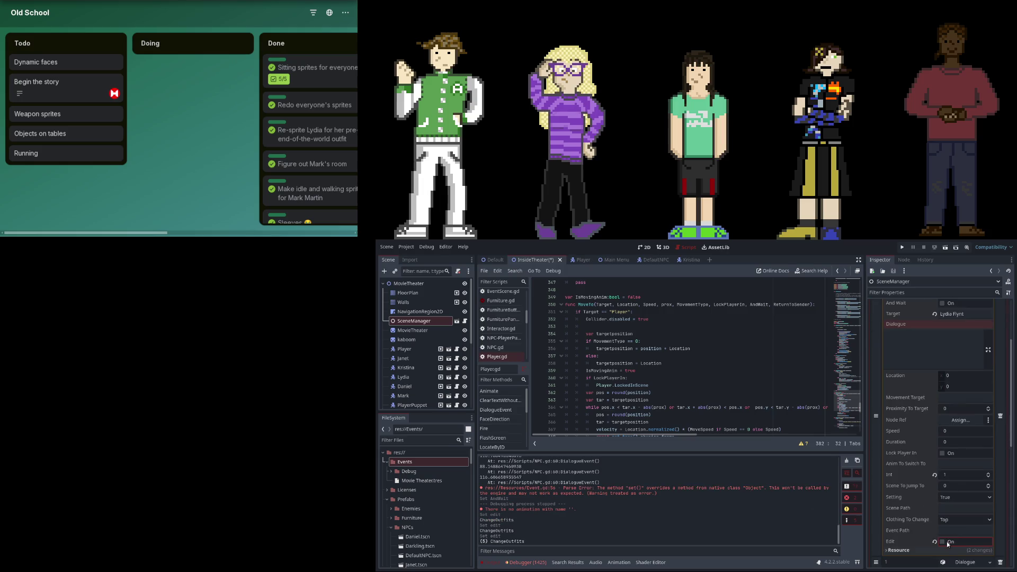
scroll(947, 541, up, 6)
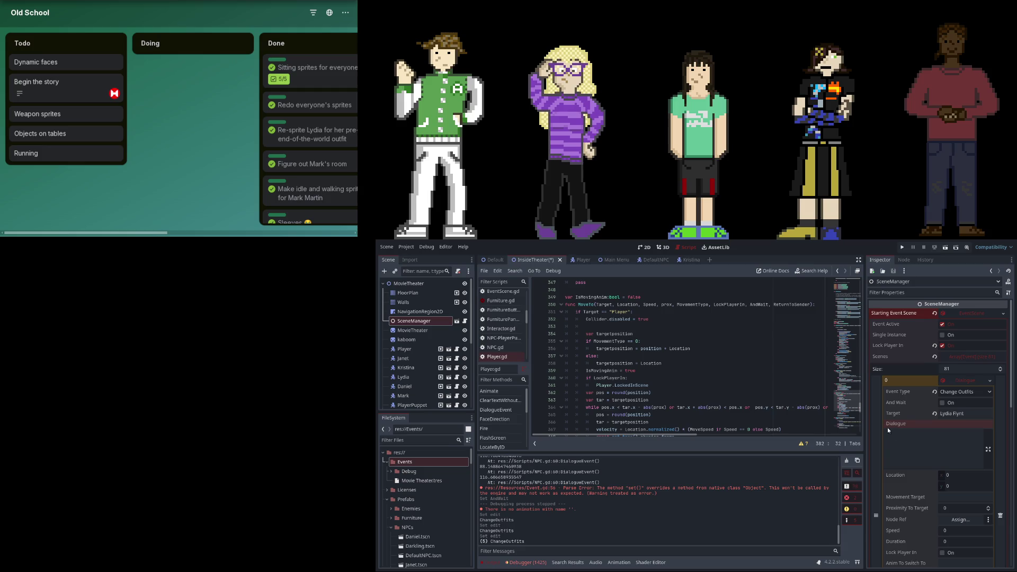
scroll(662, 396, up, 15)
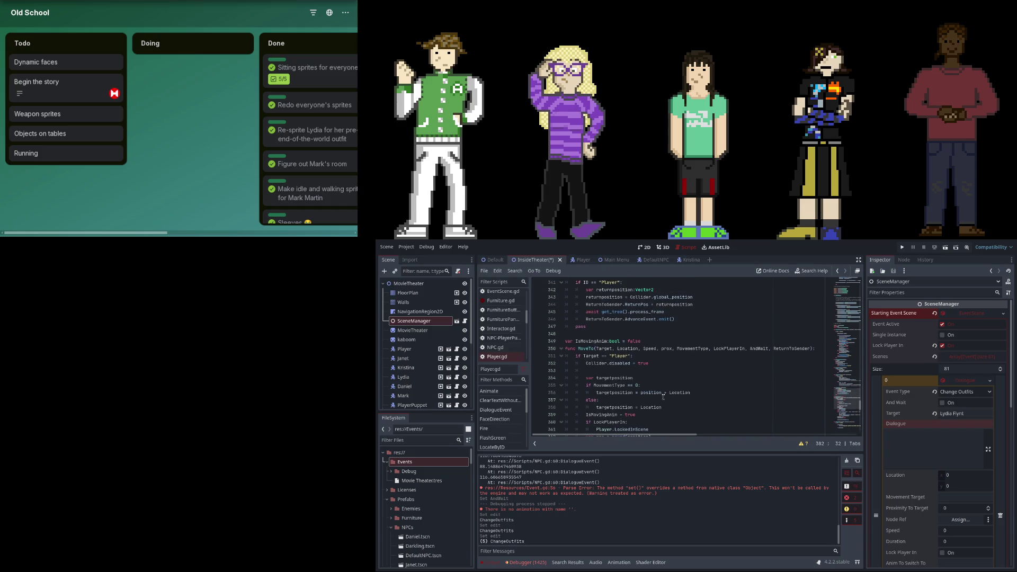
- Change Event.gd's setter line 57 to print_debug(EventType) and toggle Edit to print 21
scroll(663, 397, up, 20)
scroll(673, 401, up, 9)
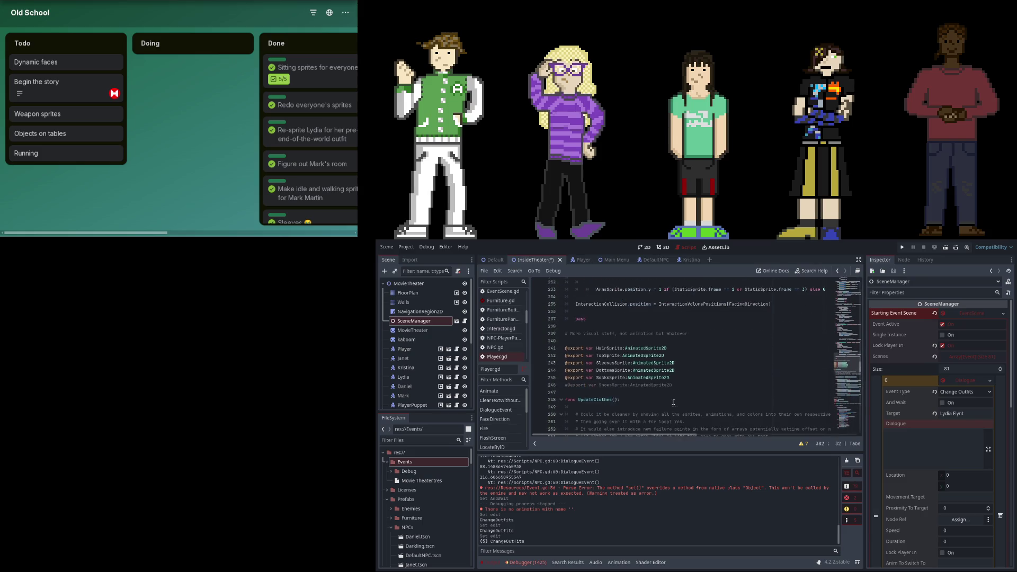
scroll(503, 328, up, 3)
click(496, 344)
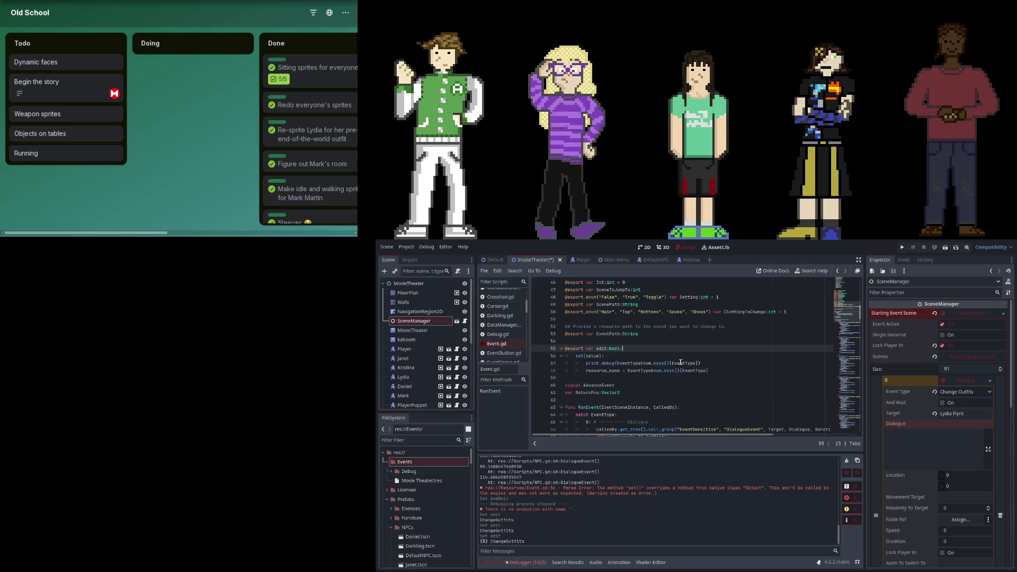
click(657, 363)
key(End)
key(Delete)
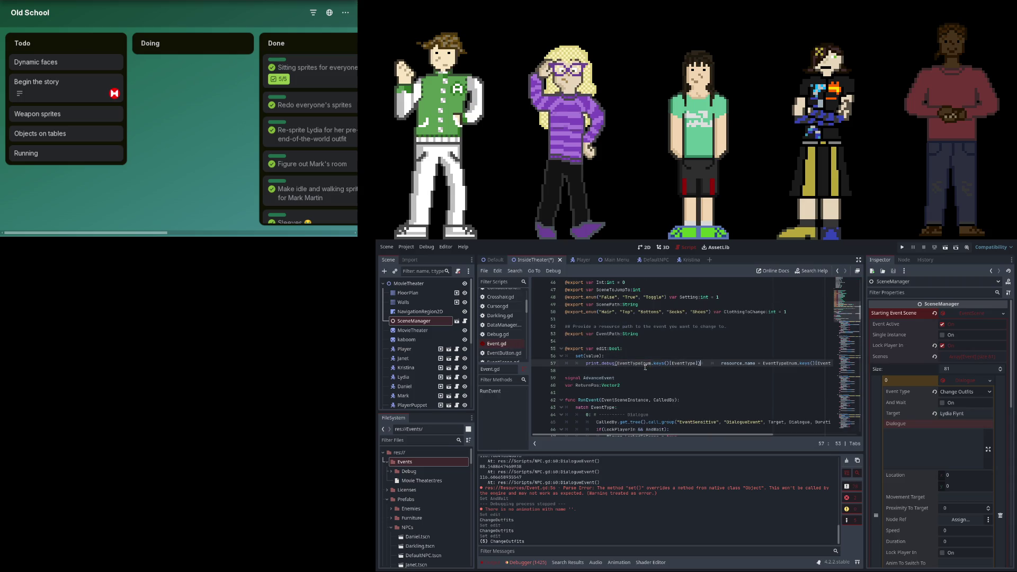
key(ctrl+z)
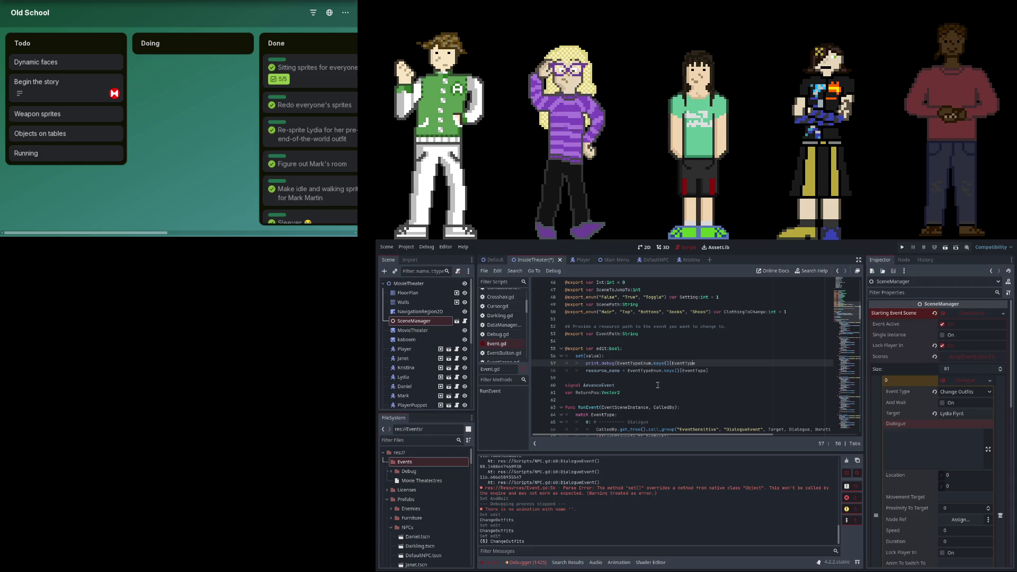
key(BackSpace)
key(BackSpace)
key(BackSpace)
key(BackSpace)
key(BackSpace)
scroll(946, 476, down, 5)
click(952, 444)
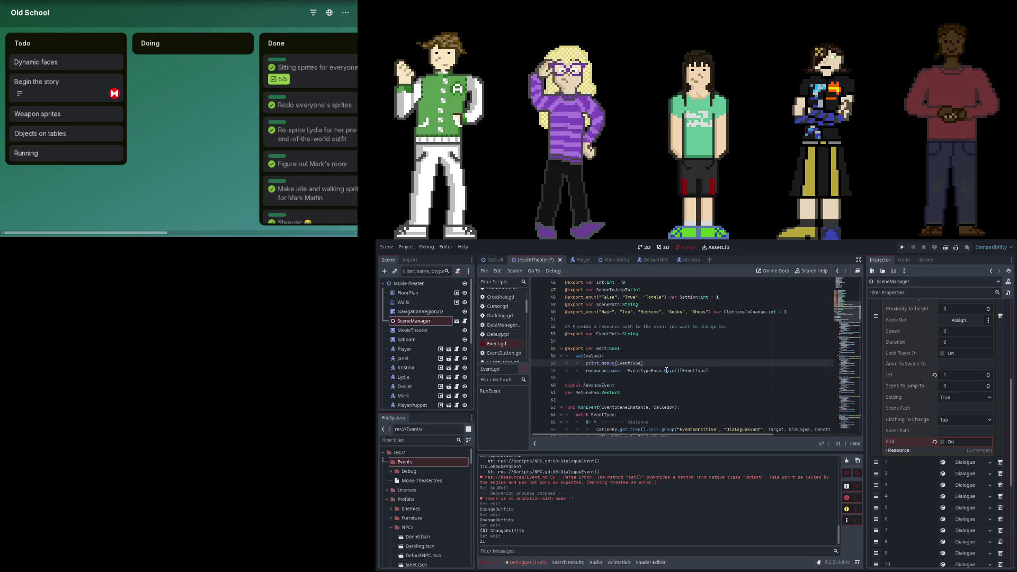
- Add 'var keys = EventTypeEnum.keys()' on a new line above resource_name
scroll(665, 370, up, 4)
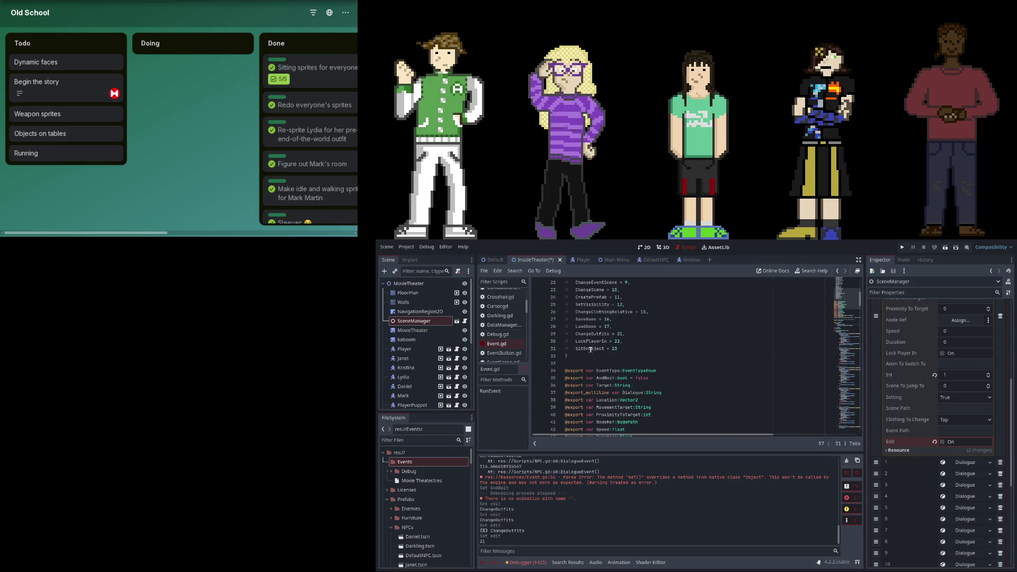
scroll(628, 359, down, 4)
click(678, 370)
text(()[EventType)
key(ctrl+shift+Return)
text(ar keys =)
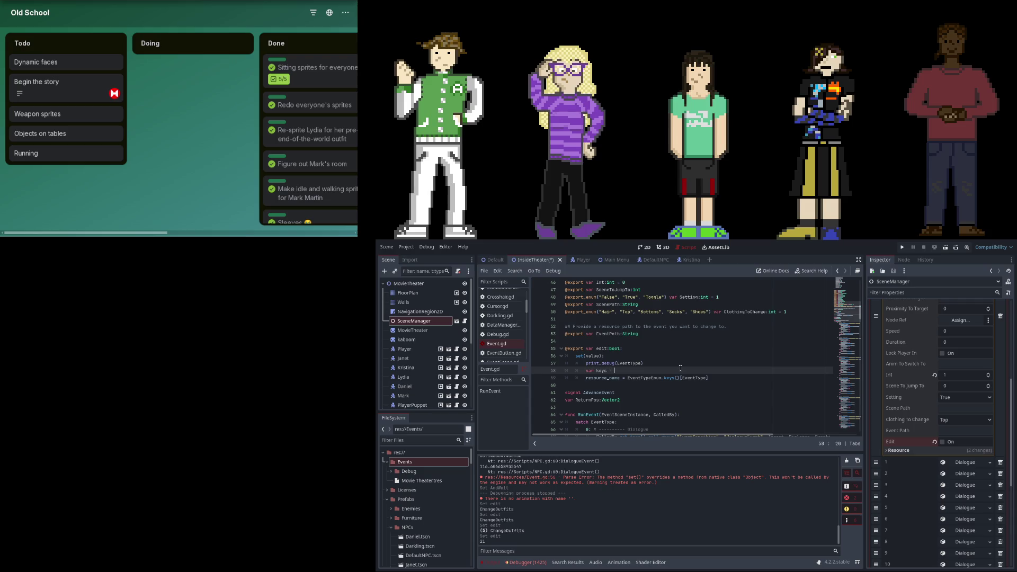
drag(627, 377, 680, 377)
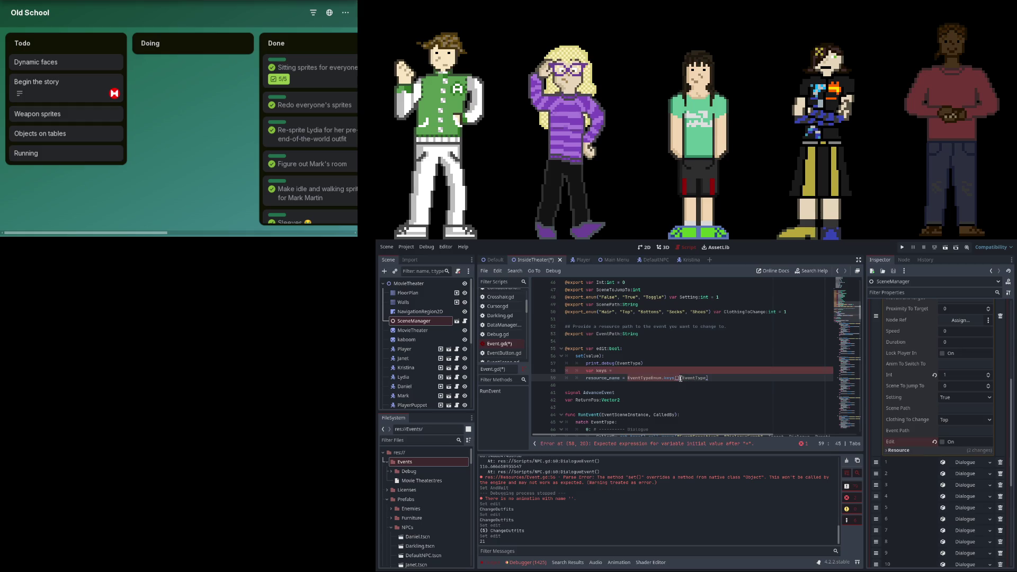
key(ctrl+c)
click(684, 370)
key(ctrl+v)
- Print EventTypeEnum.keys() instead of EventType, save Event.gd, and toggle Edit to list the names
key(Up)
key(Left)
key(ctrl+shift+Left)
key(ctrl+v)
scroll(961, 416, down, 2)
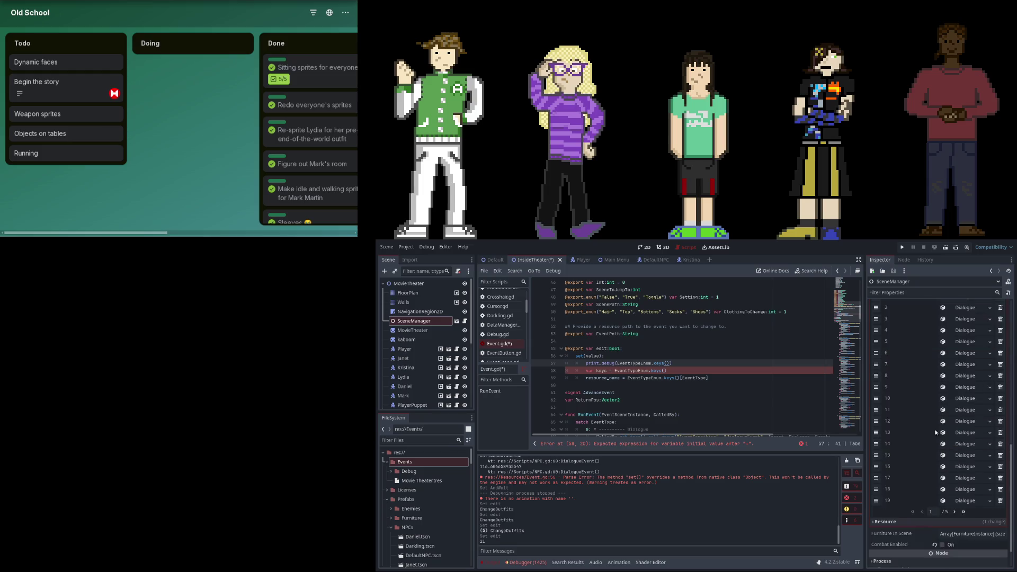
key(ctrl+s)
click(960, 411)
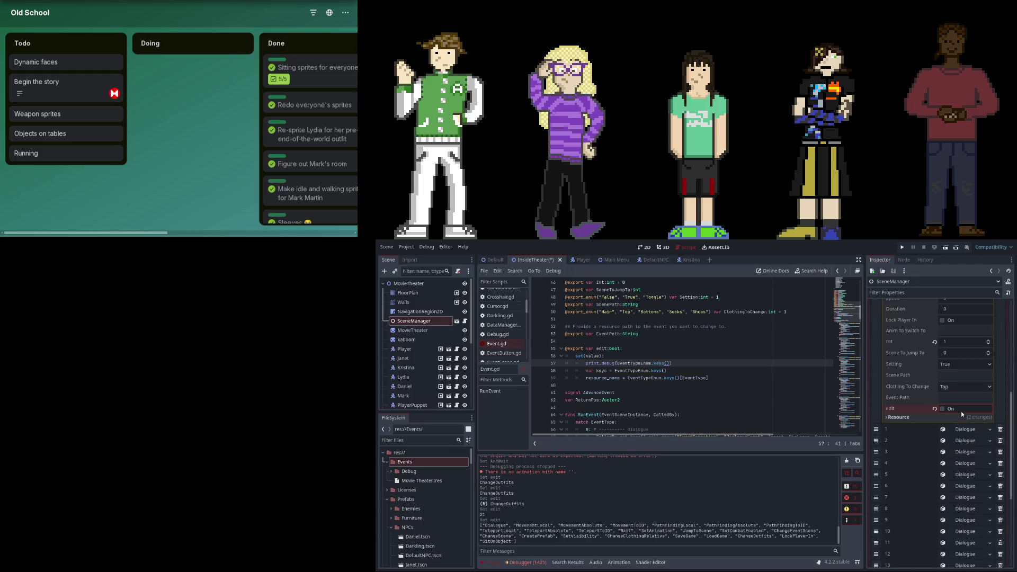
- Use keys instead of EventTypeEnum.keys() on the resource_name line and toggle Edit to rerun
double_click(519, 525)
click(688, 372)
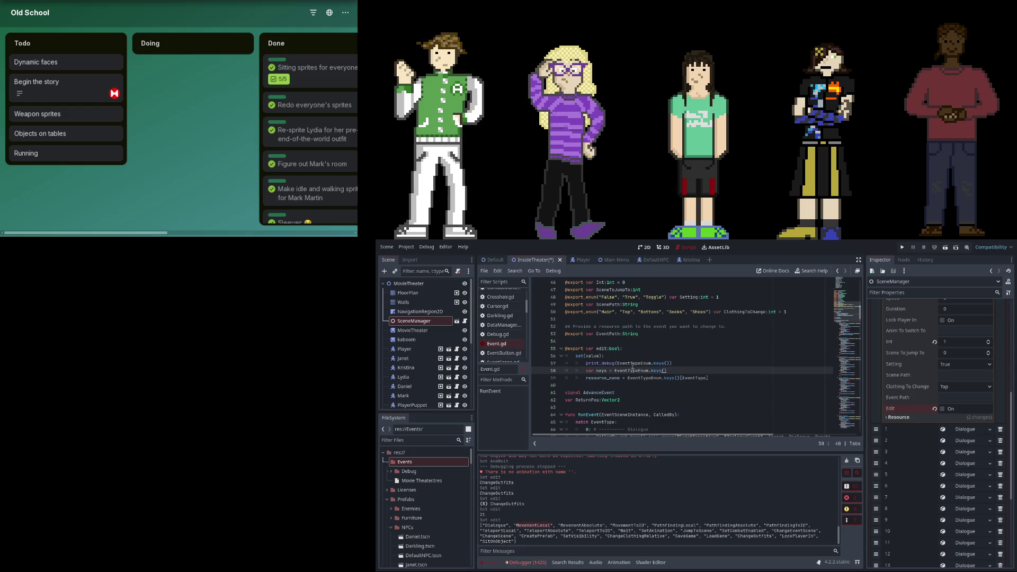
click(679, 378)
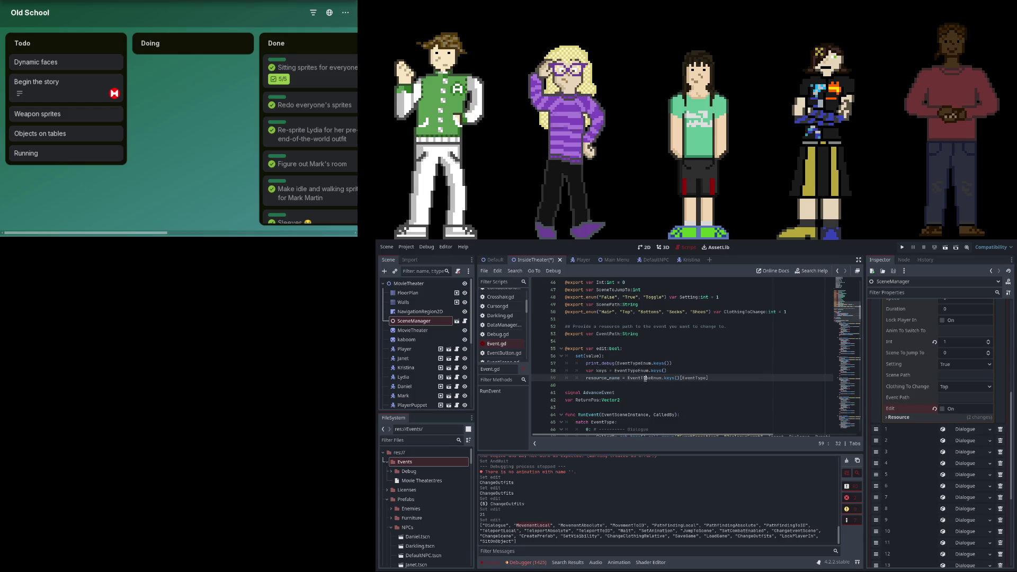
text(keys)
key(Escape)
click(949, 408)
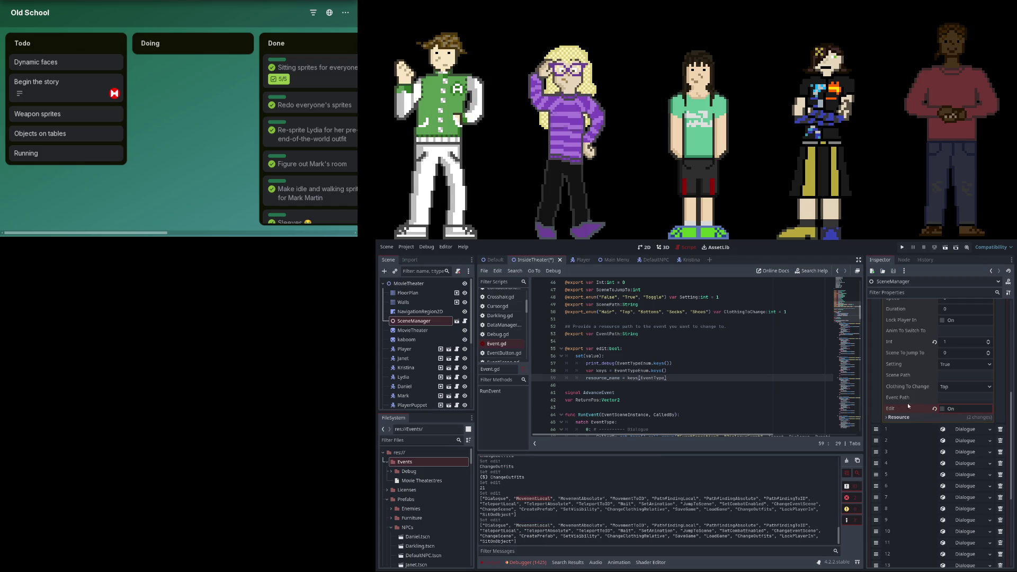
- Remove the old print_debug line 57 and paste a debug print below the resource_name line
click(681, 364)
key(shift+Home)
key(BackSpace)
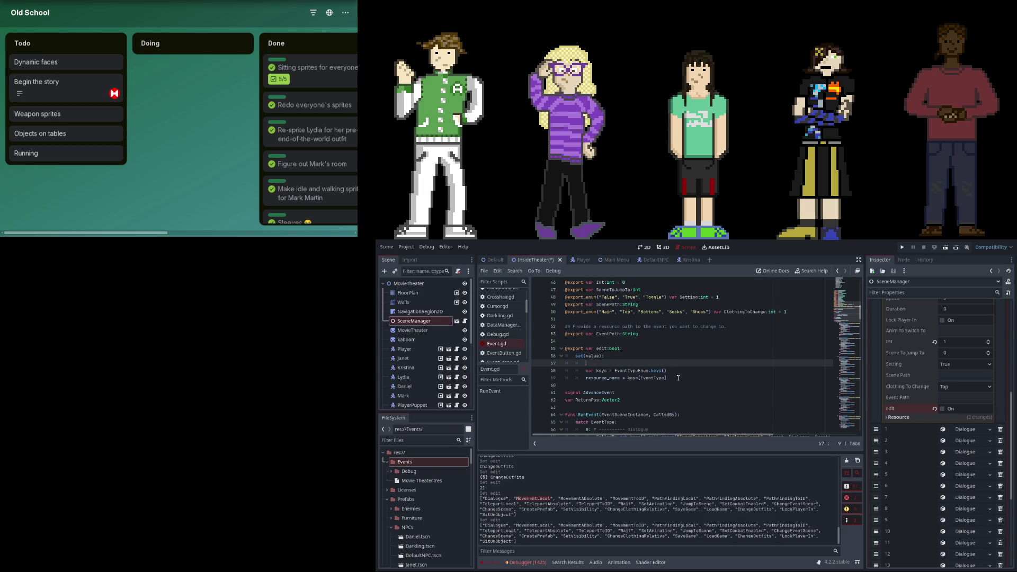
scroll(969, 416, up, 5)
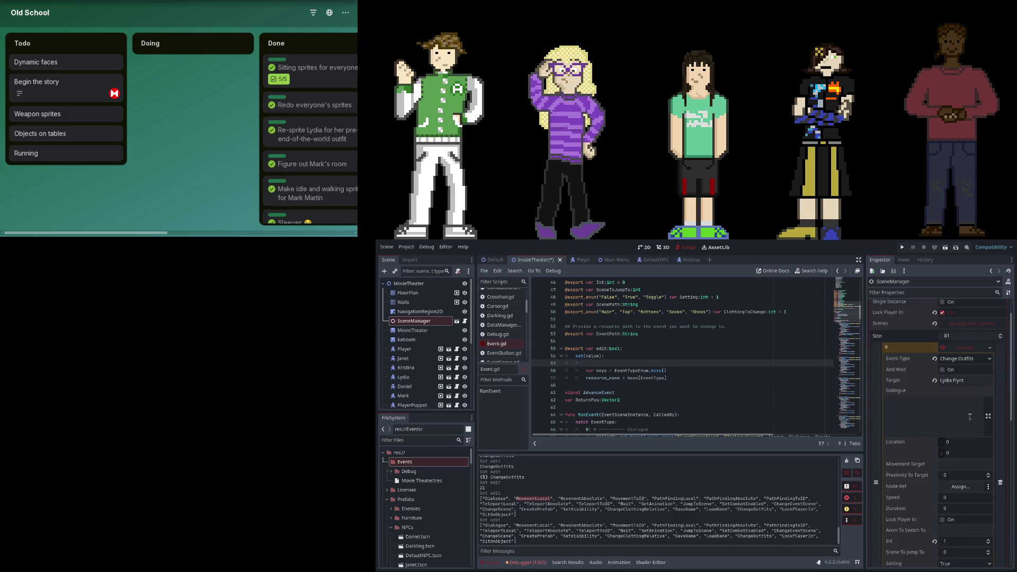
click(680, 378)
key(Return)
key(ctrl+v)
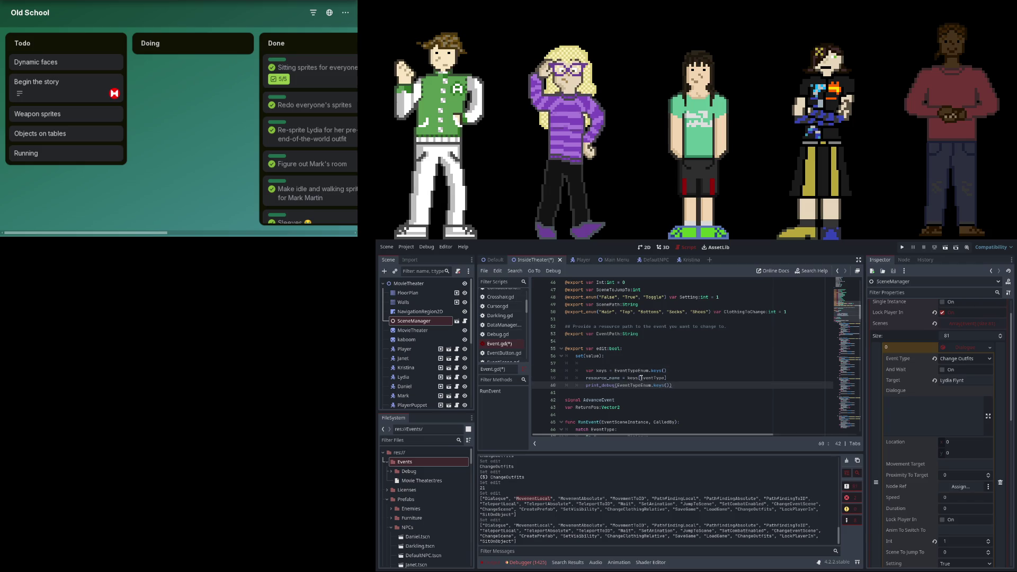
- Make the debug print output keys[EventType], save, and toggle Edit to log ChangeOutfits
drag(627, 377, 666, 377)
click(667, 385)
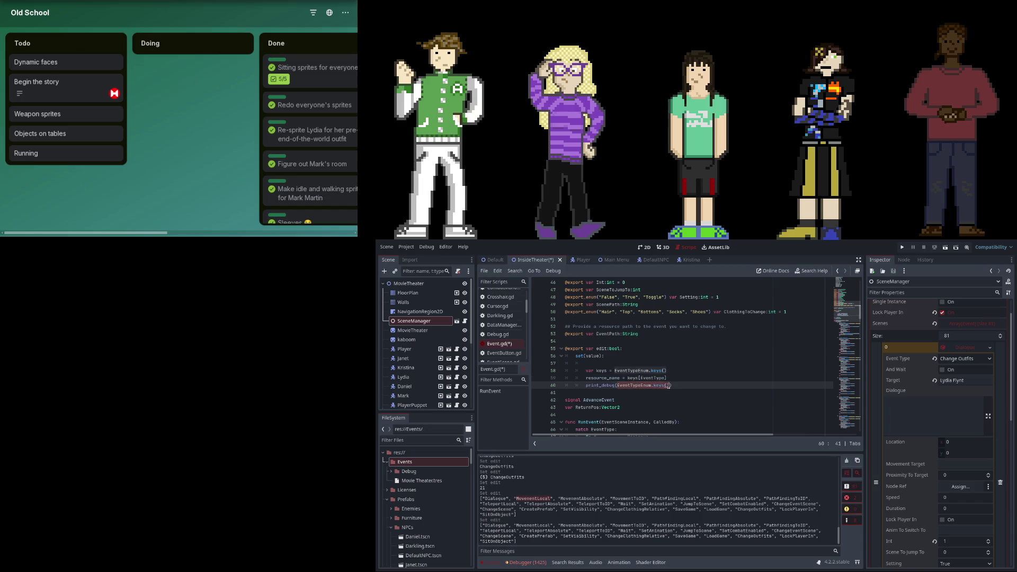
key(ctrl+v)
key(ctrl+s)
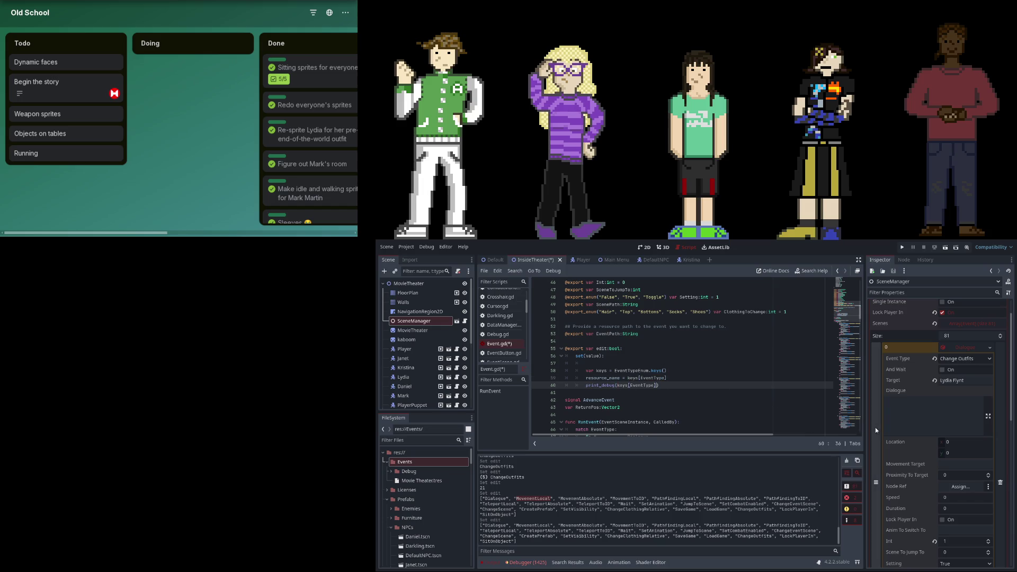
scroll(875, 427, down, 5)
scroll(940, 450, up, 5)
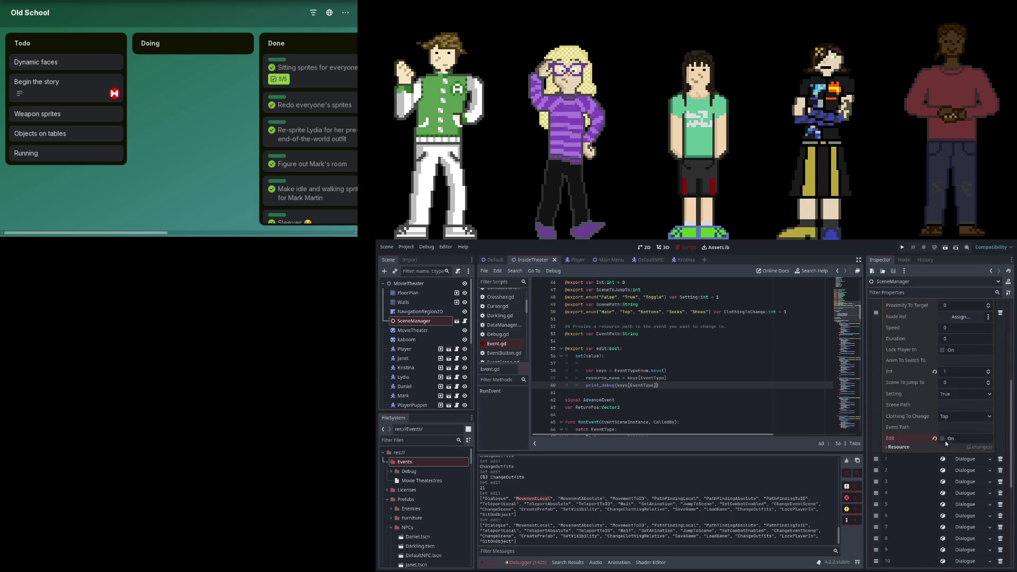
click(957, 439)
scroll(956, 439, up, 5)
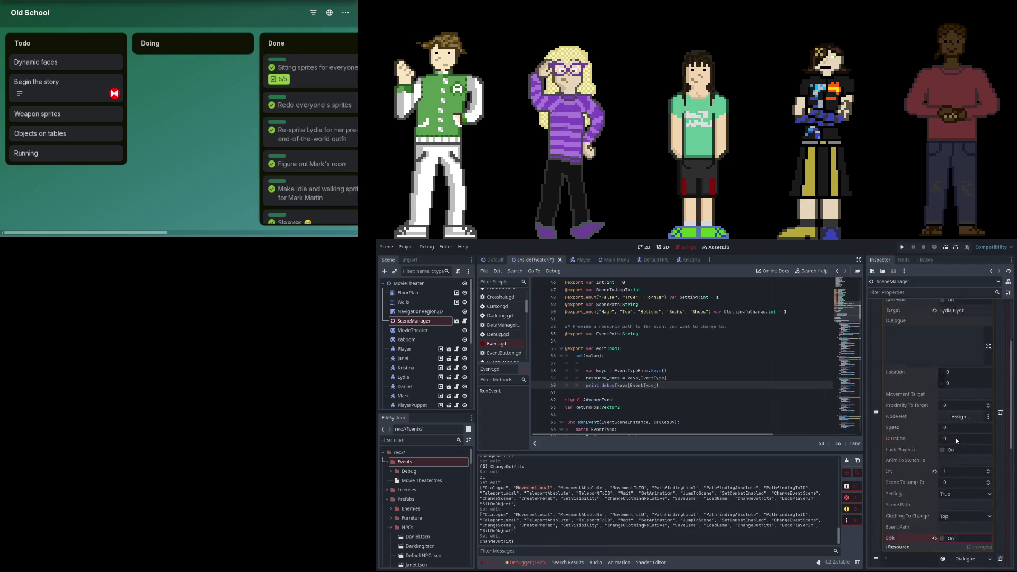
- Collapse and expand Scenes elements 0 and 1 in the Inspector
click(952, 346)
click(952, 345)
click(952, 344)
click(955, 358)
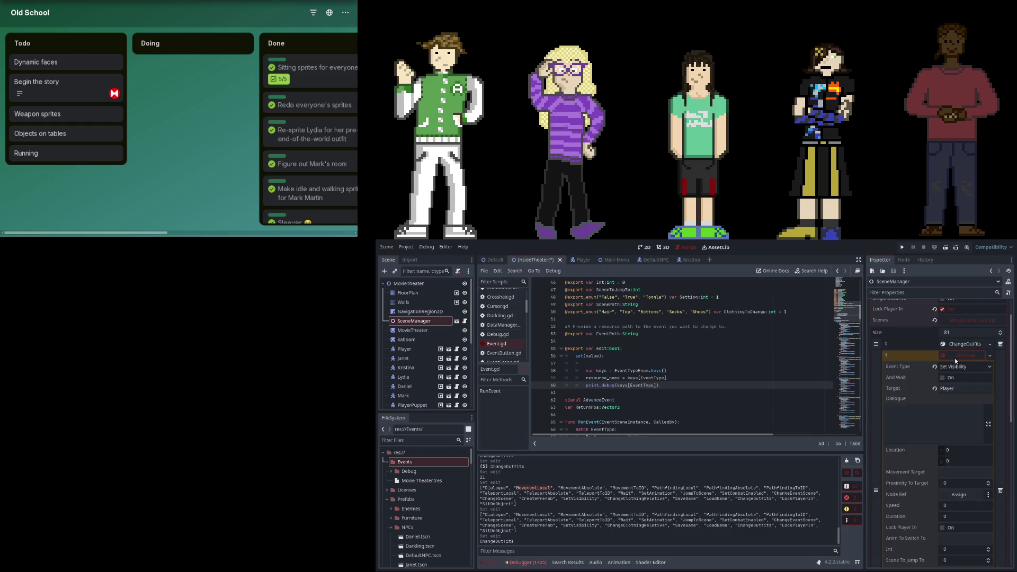
click(956, 357)
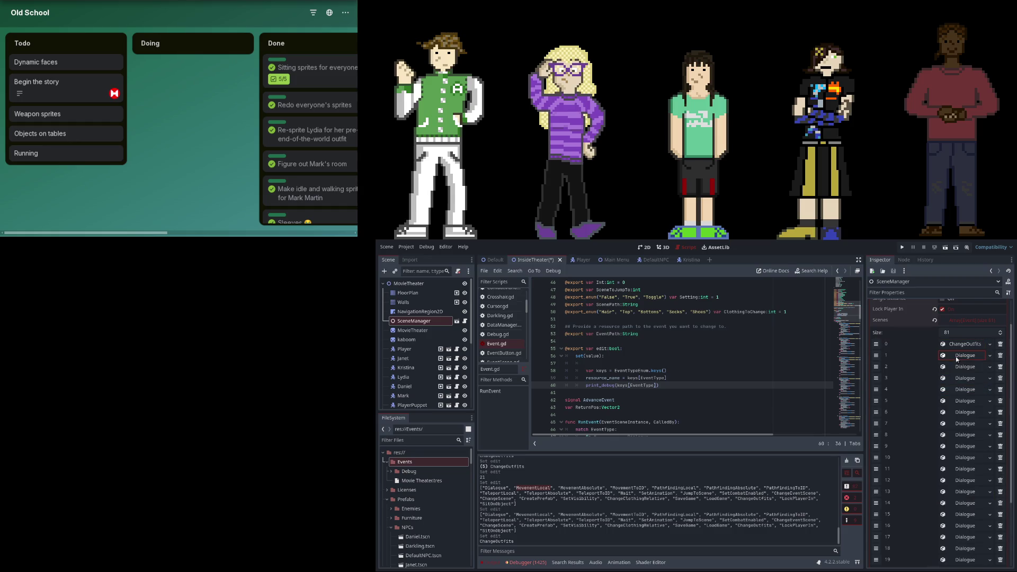
- Delete the set(value): line and unindent the former setter body by one level
click(651, 365)
drag(652, 365, 662, 348)
key(BackSpace)
key(Down)
key(Home)
key(BackSpace)
key(Down)
key(BackSpace)
key(Down)
key(Delete)
key(BackSpace)
key(BackSpace)
key(Tab)
text(p)
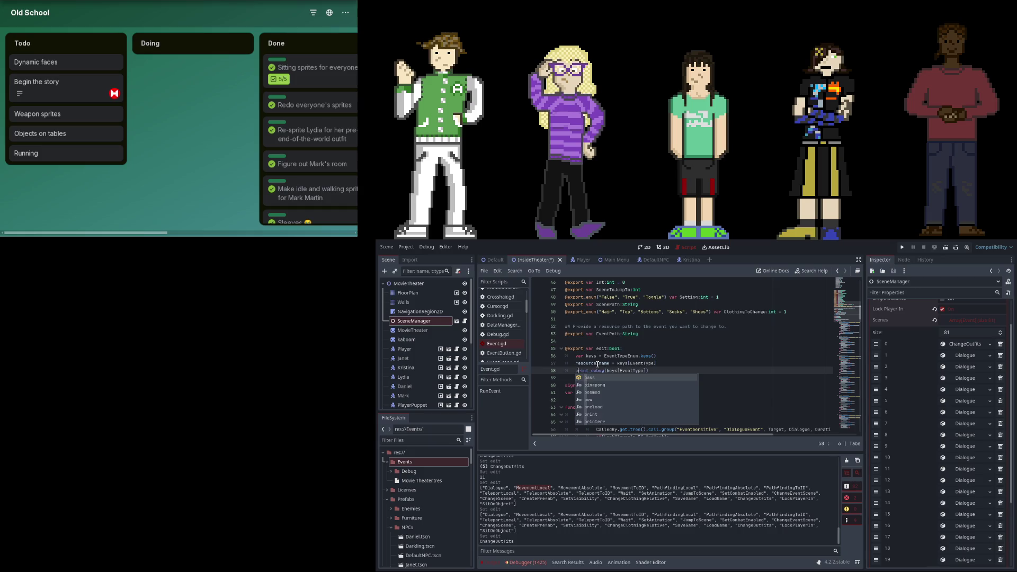
- Rename the declaration on line 55 to func _set(property, value): and save
double_click(608, 349)
text(se)
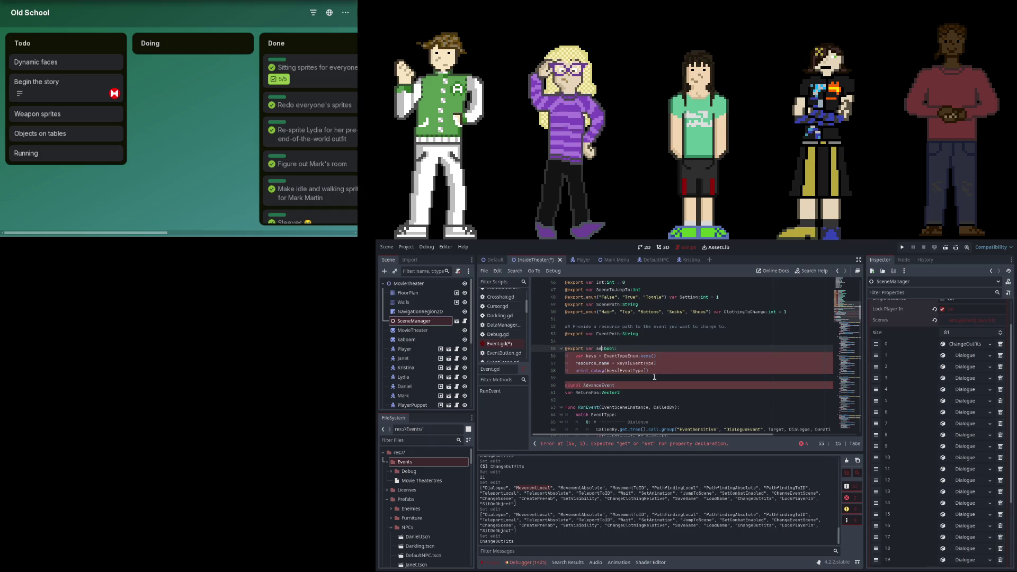
drag(627, 349, 565, 348)
text(func set)
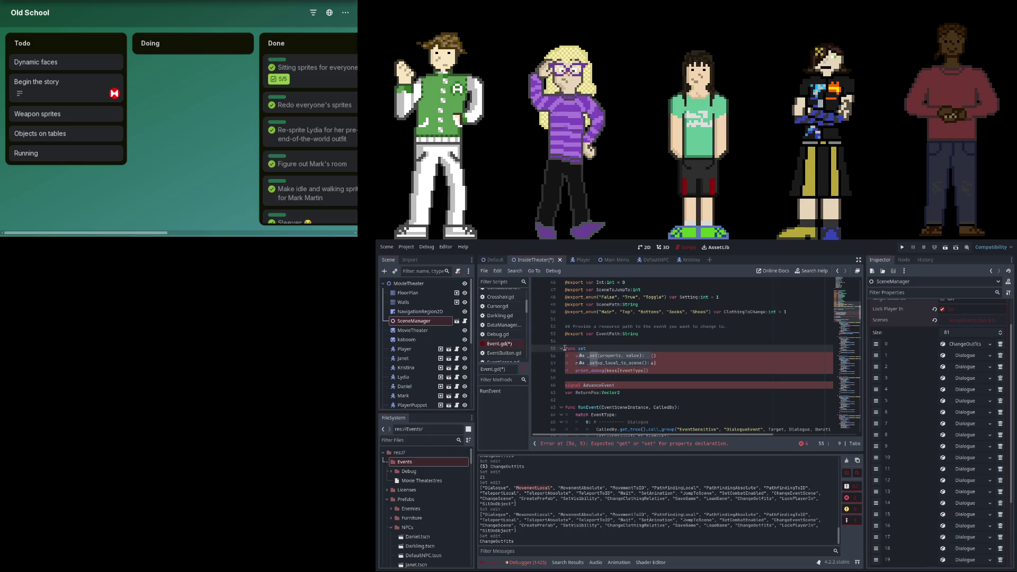
key(Return)
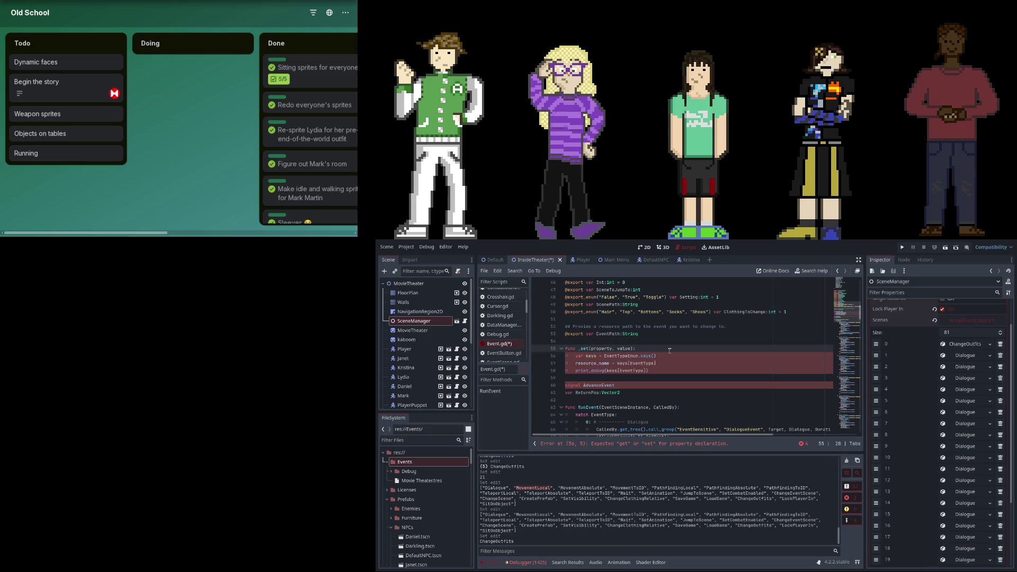
key(ctrl+s)
- Toggle And Wait on Scenes element 1 to test the override, then save again
click(952, 358)
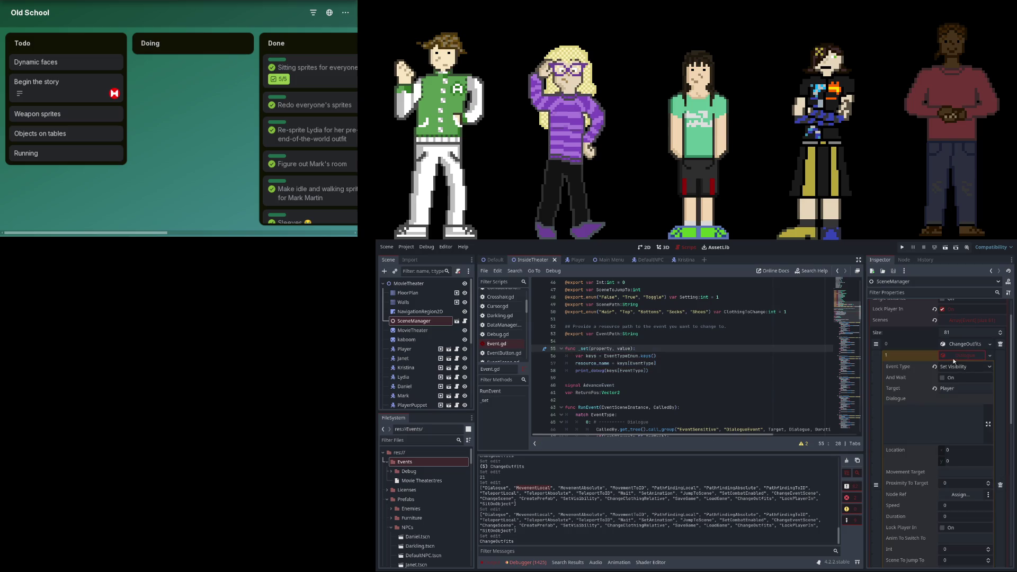
click(944, 377)
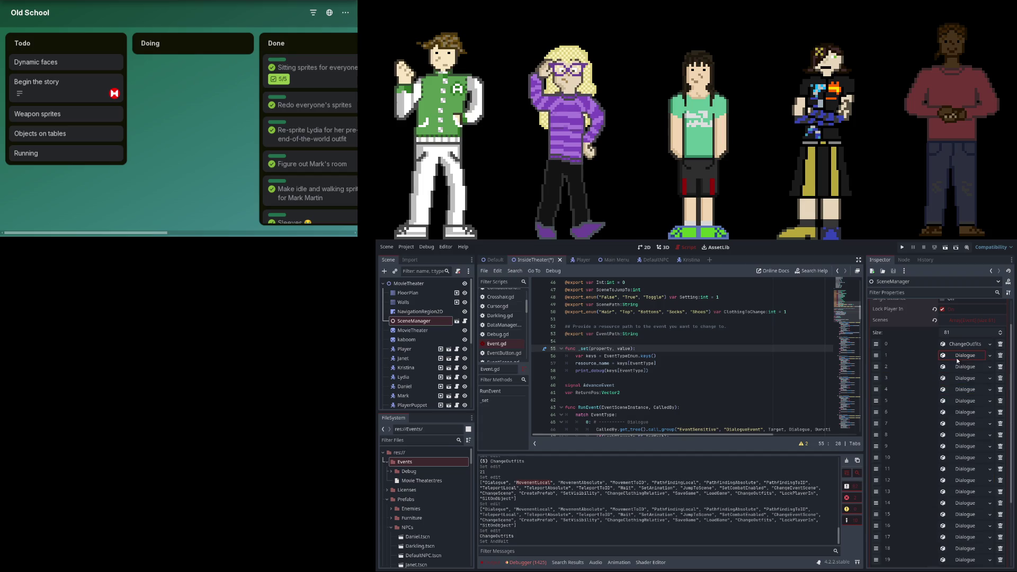
click(956, 357)
click(953, 378)
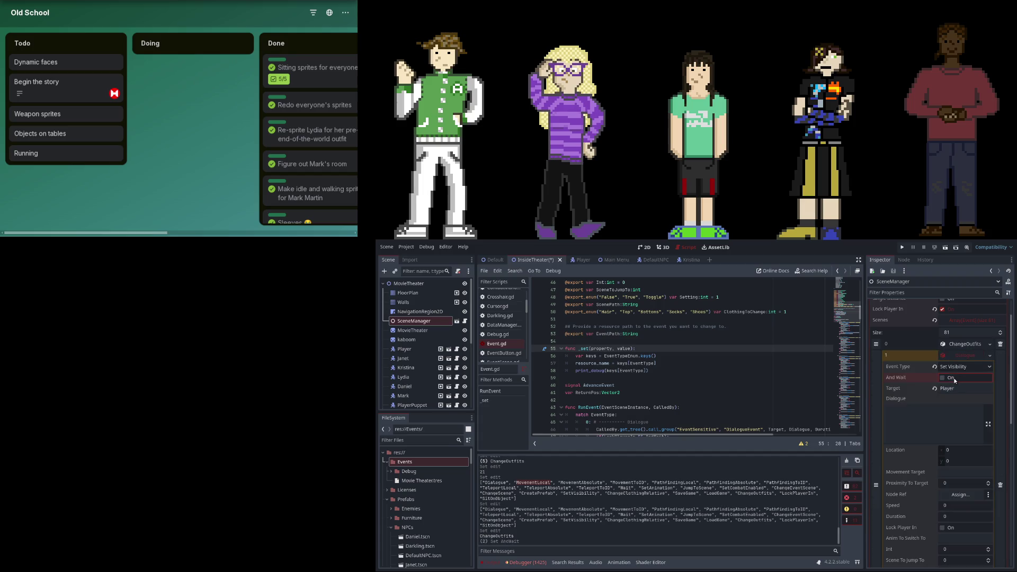
click(647, 335)
click(579, 348)
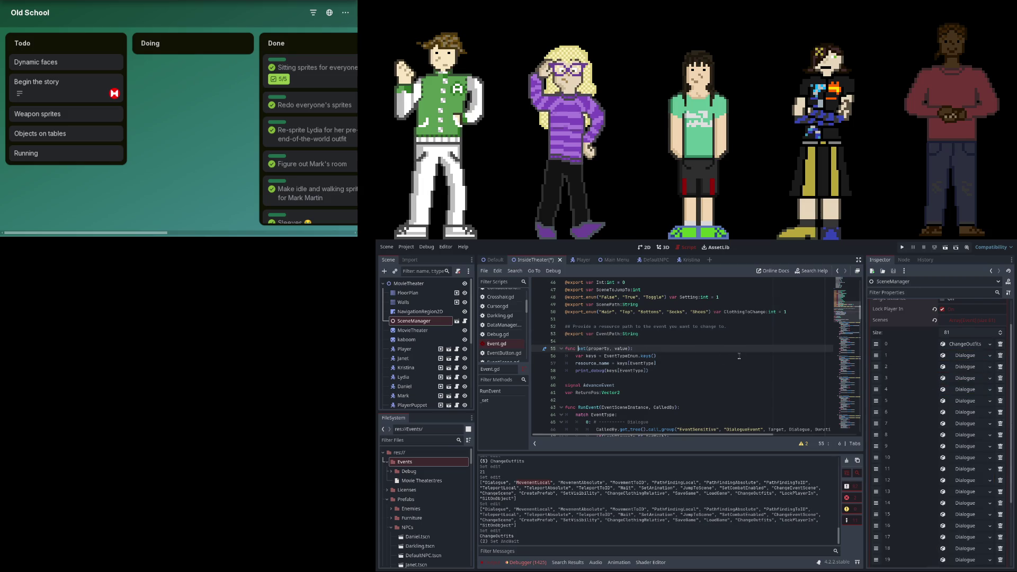
key(ctrl+s)
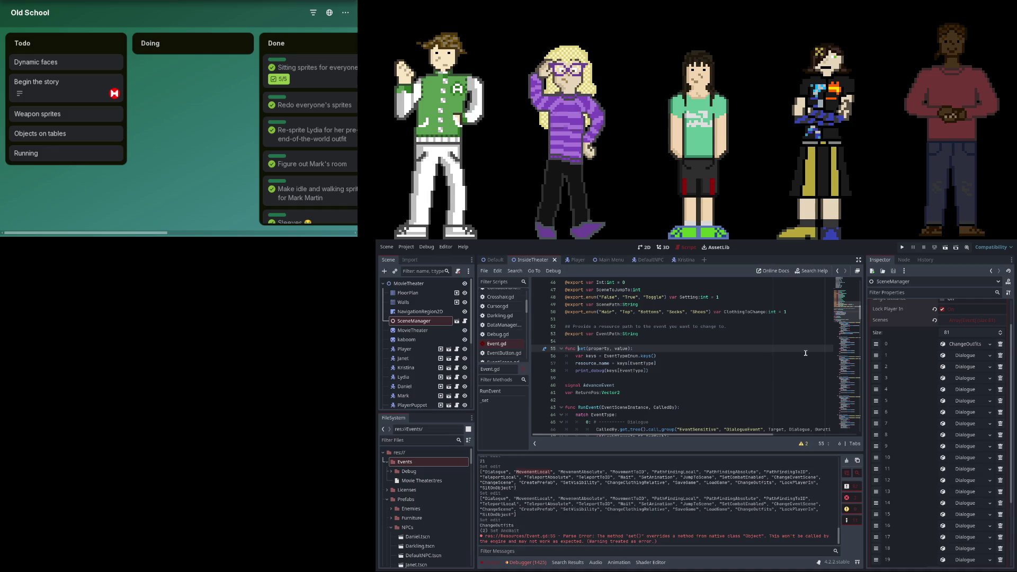
- Prefix line 55 with 'extends' and test by toggling And Wait on Scenes element 1
click(564, 349)
text(extends)
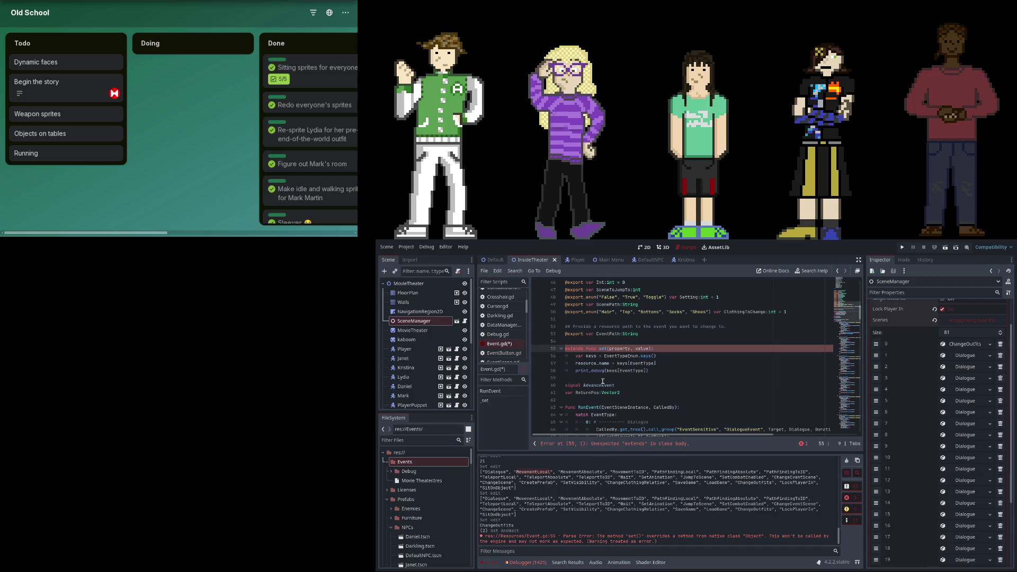
click(964, 356)
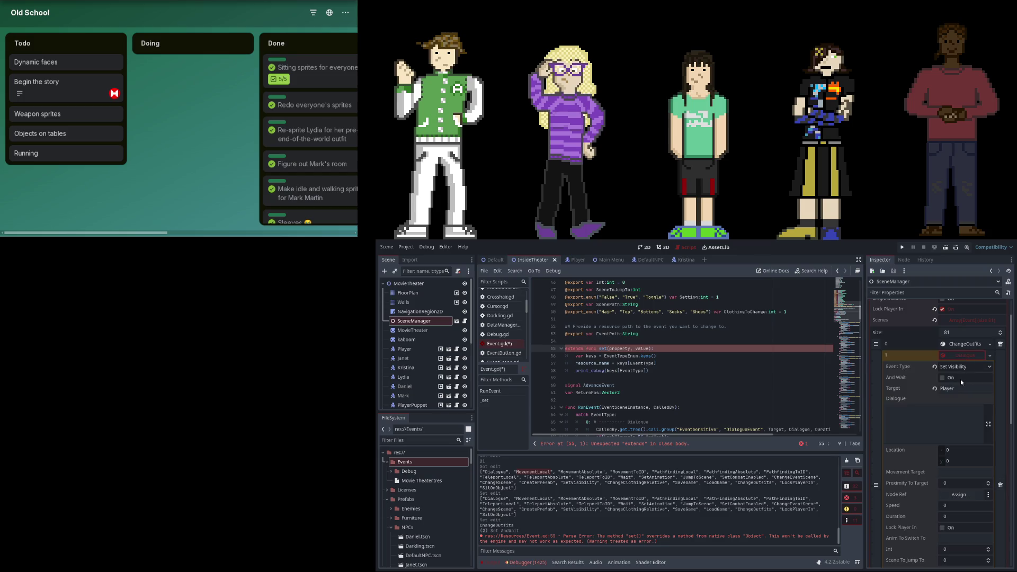
click(960, 379)
click(960, 356)
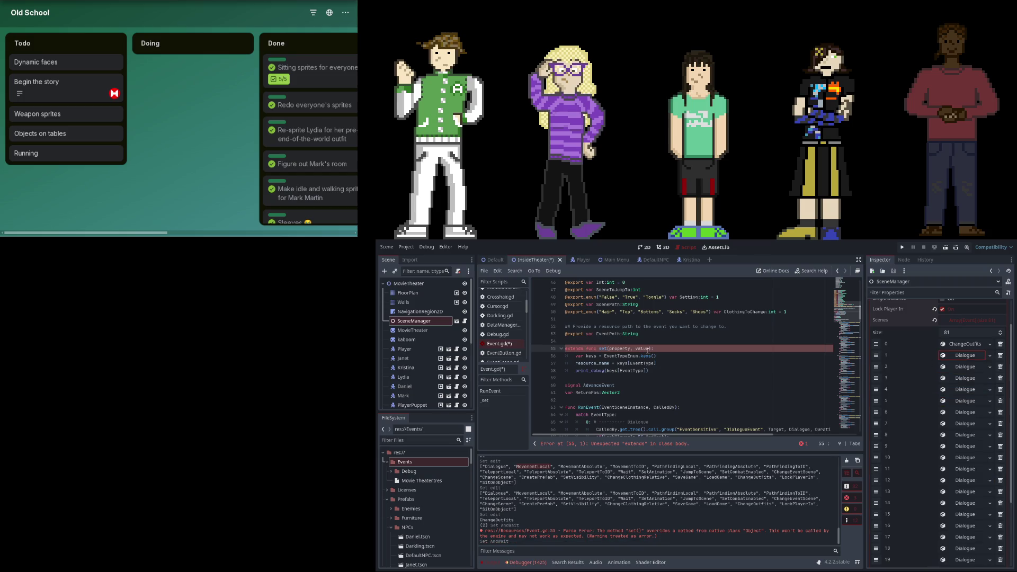
- Remove the 'extends' prefix and type '_' before set on line 55
click(575, 348)
key(BackSpace)
key(Delete)
text(_)
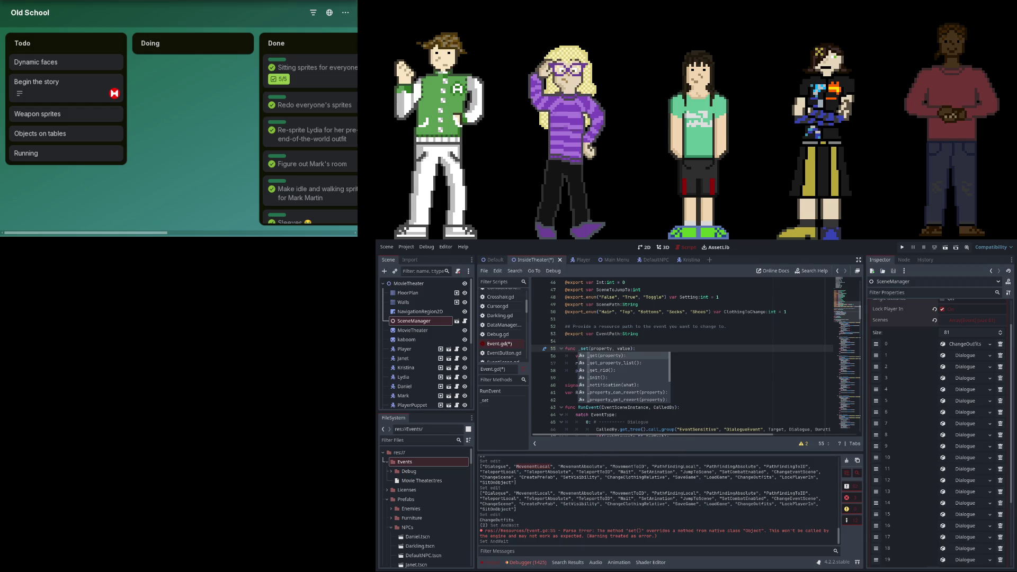
- Turn line 55's func _set declaration into a super( call to set, then select the line to clear it
double_click(584, 348)
key(Left)
key(BackSpace)
key(BackSpace)
key(BackSpace)
text(super()
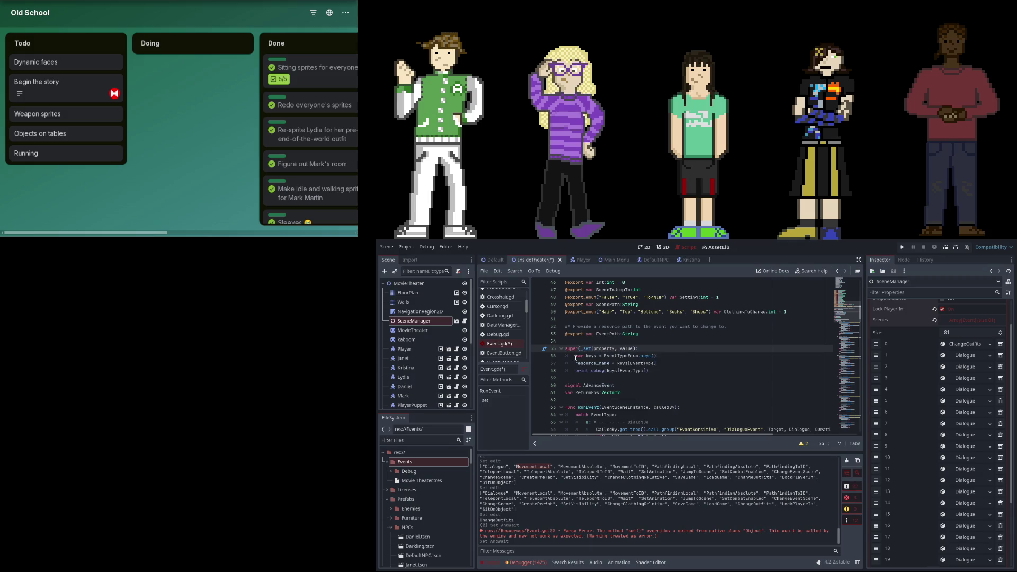
key(Delete)
key(End)
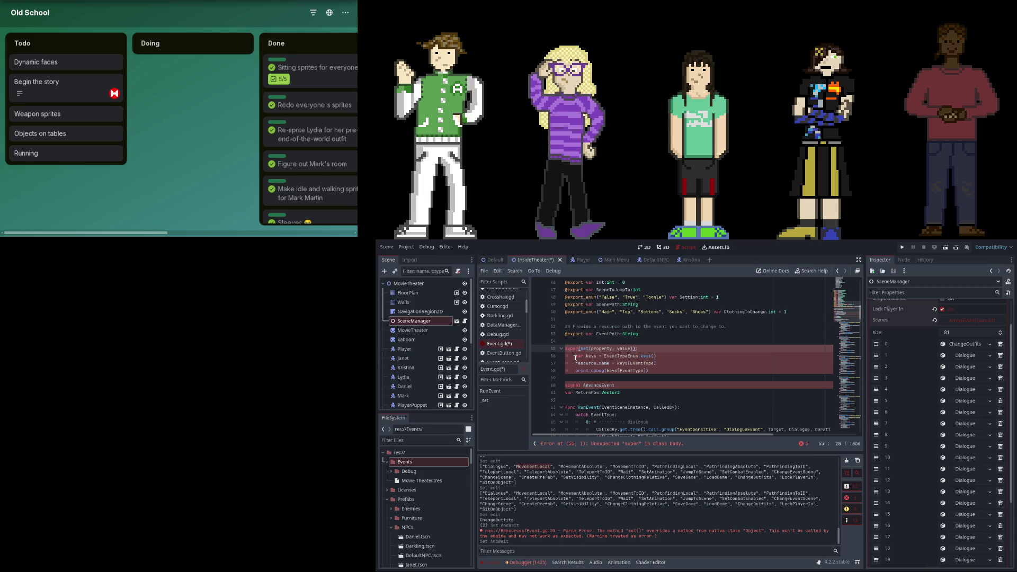
click(612, 349)
key(shift+Home)
- Retype line 55 as func _set(property, value) via autocomplete
text(f)
key(BackSpace)
key(BackSpace)
key(BackSpace)
text(func set)
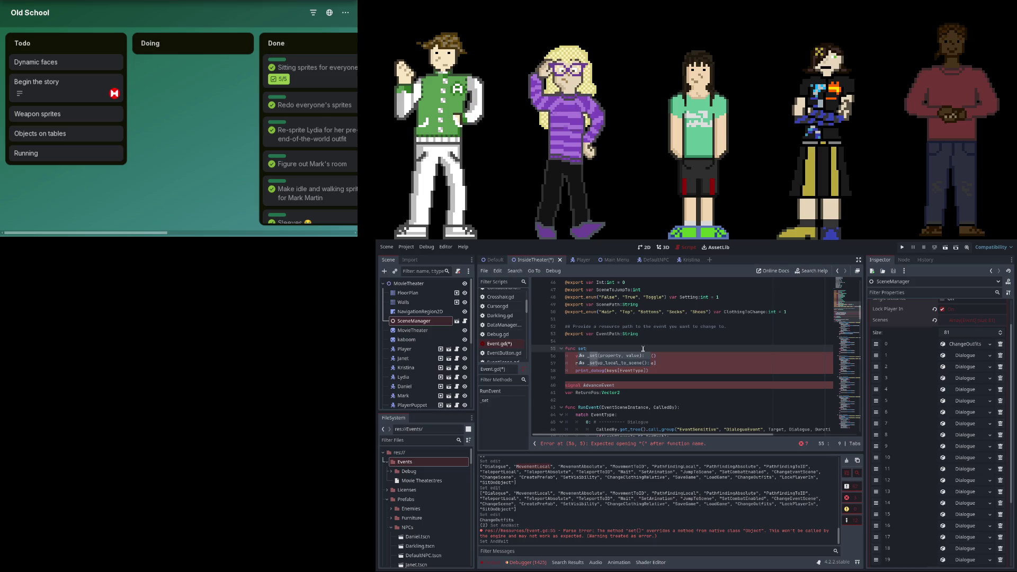
key(Return)
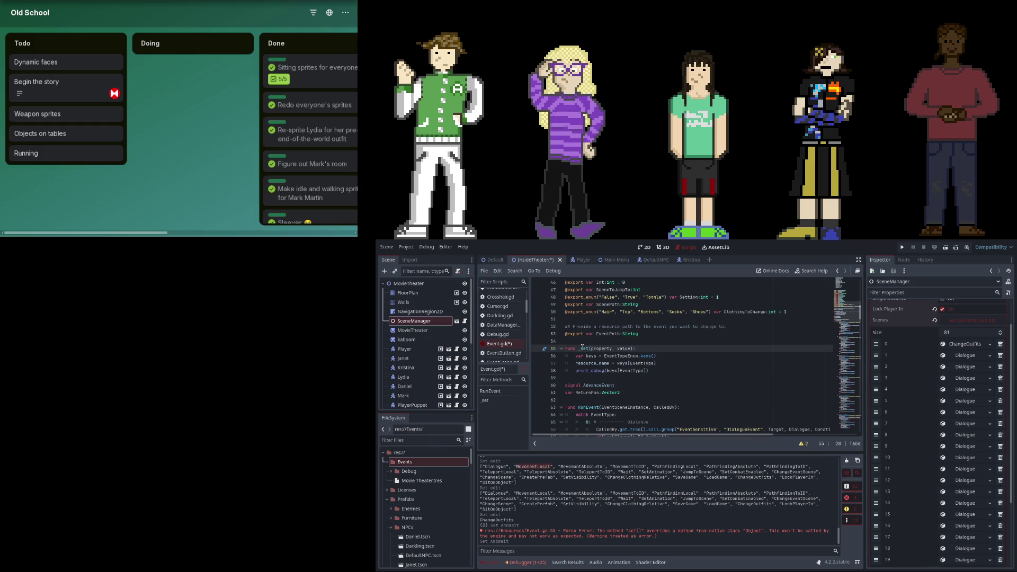
- Expand and collapse Scenes element 6, then delete the _set signature after func
click(955, 411)
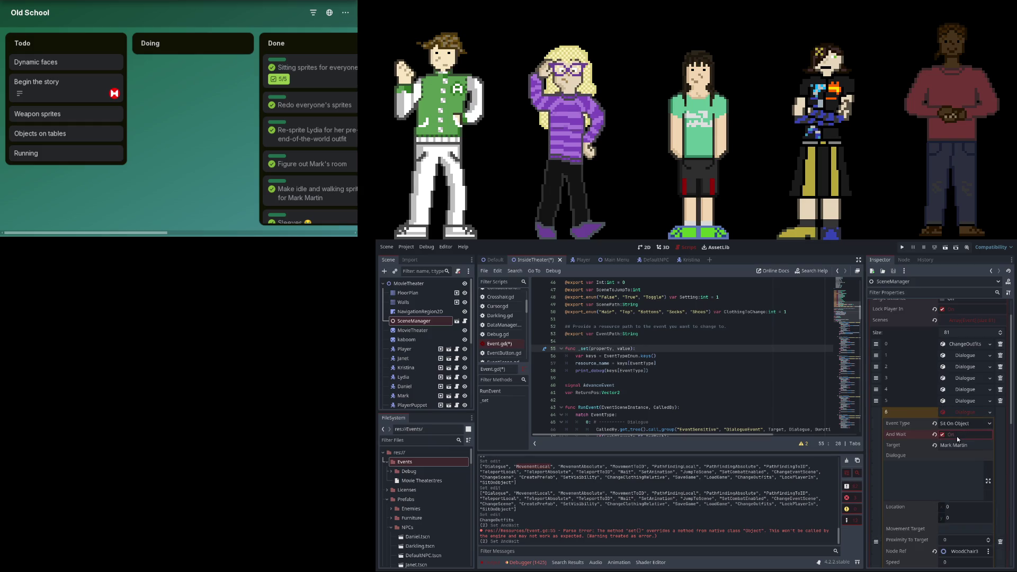
click(956, 412)
drag(579, 349, 650, 349)
key(BackSpace)
- Choose _notification(what) as the override on line 55 and expand Scenes element 5 to test
text(_)
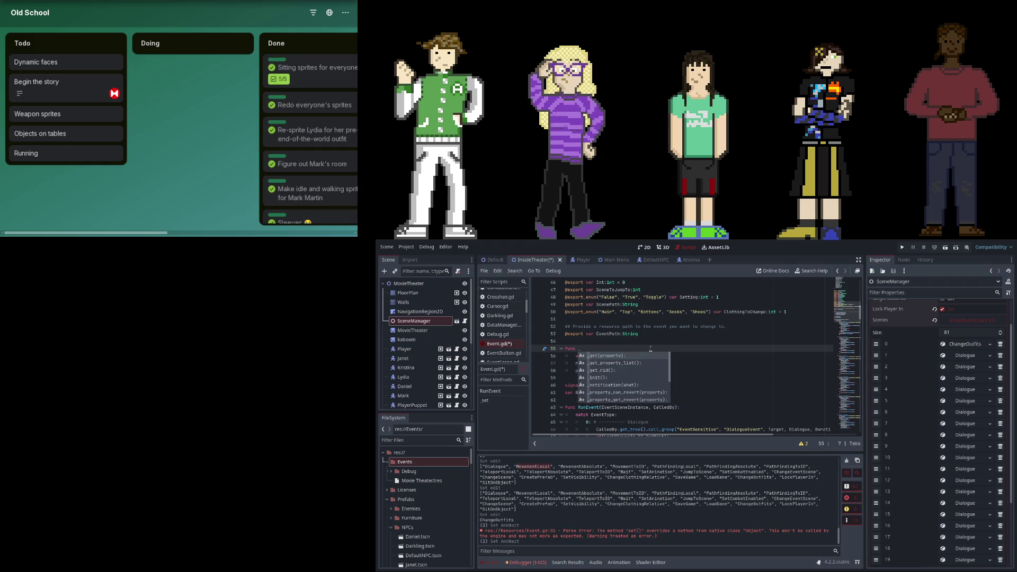
key(Down)
key(Down)
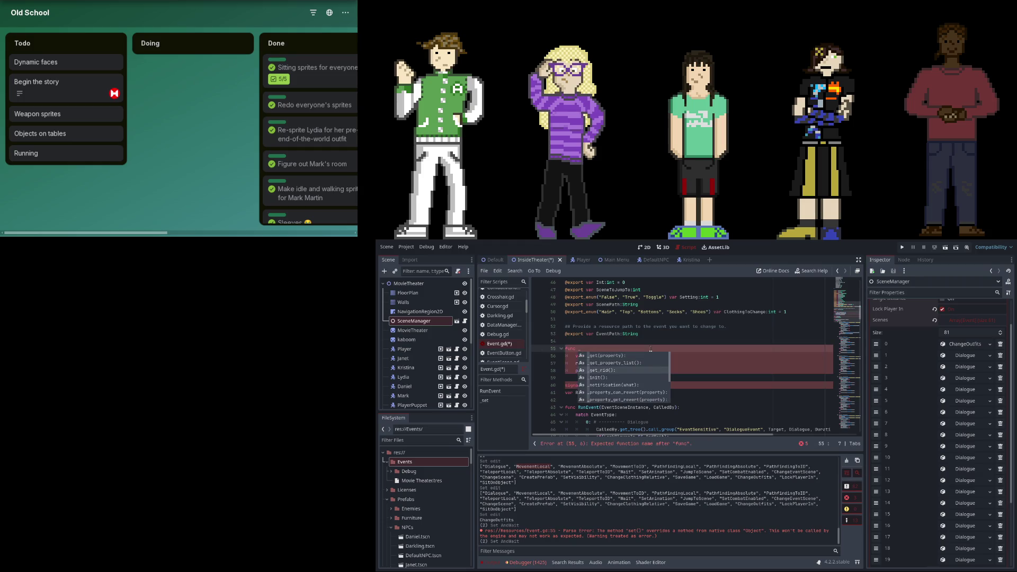
key(Down)
key(Down)
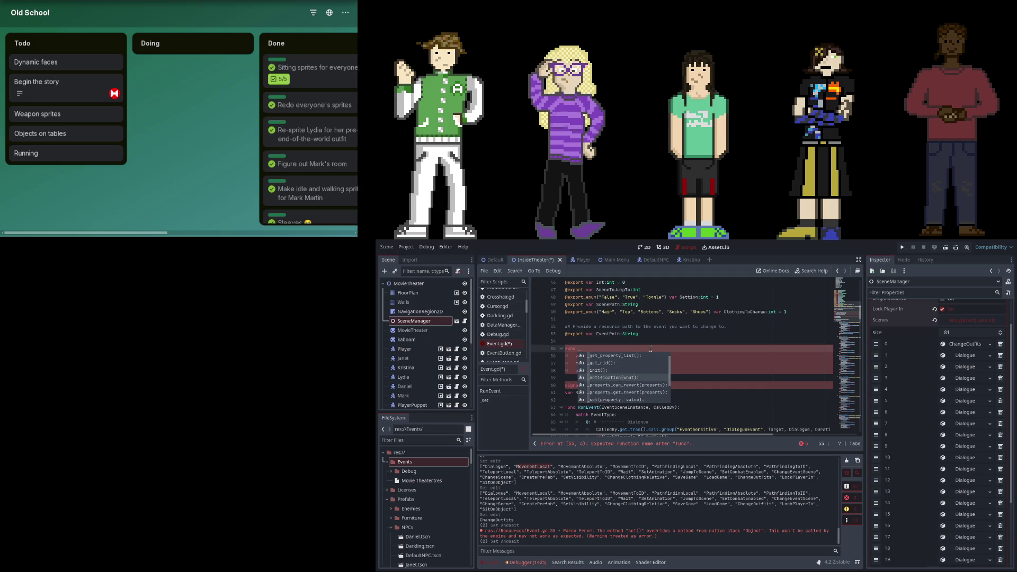
key(Return)
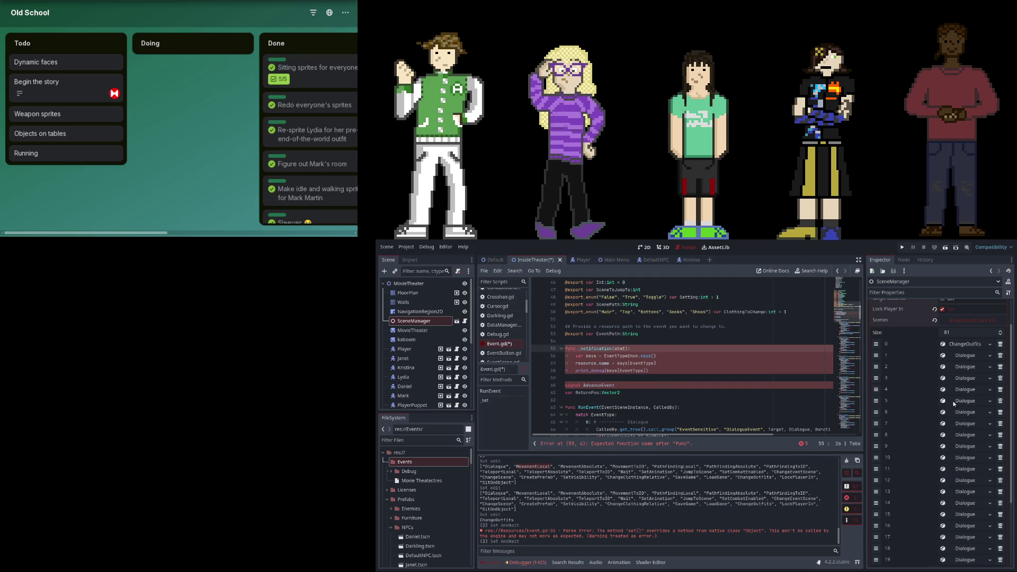
click(953, 403)
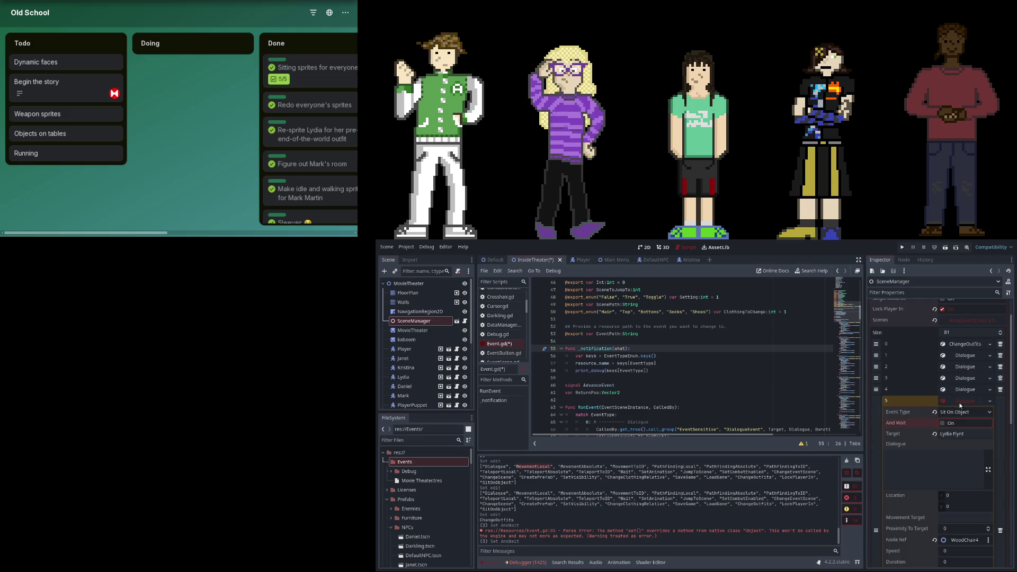
- Undo the _notification name and browse the overridable methods list toward _to_string
click(612, 348)
key(ctrl+z)
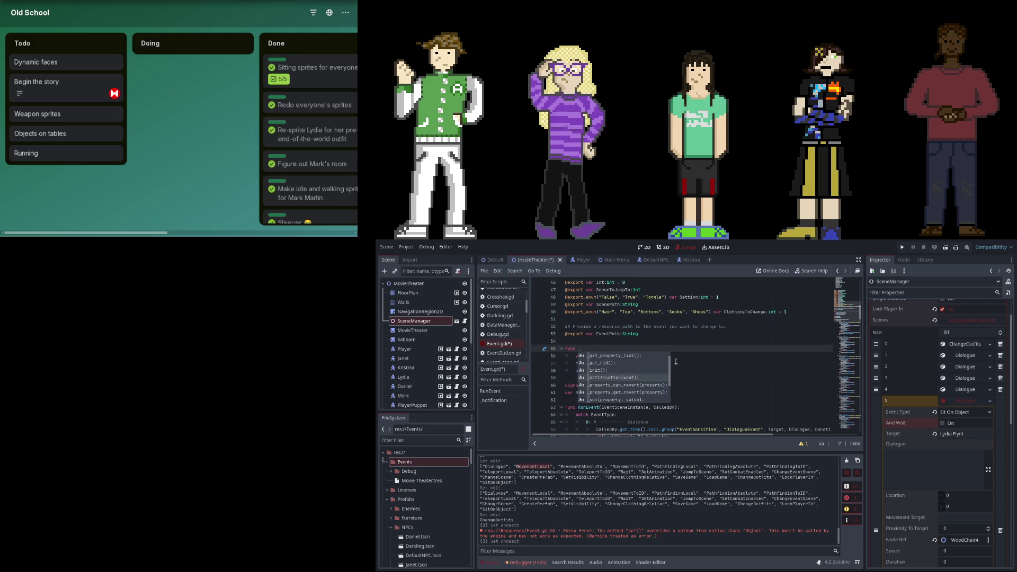
scroll(652, 385, down, 2)
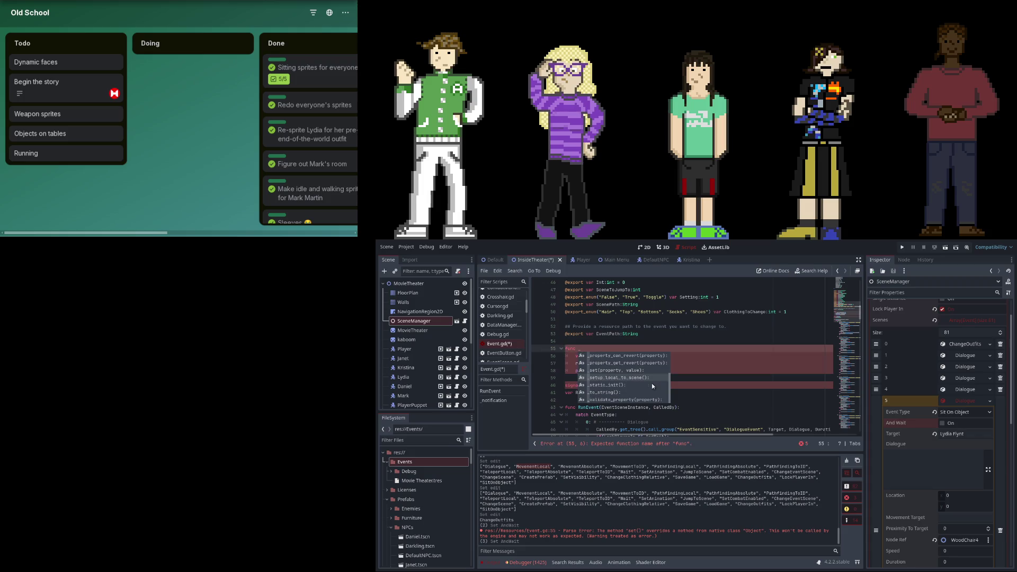
scroll(652, 387, down, 1)
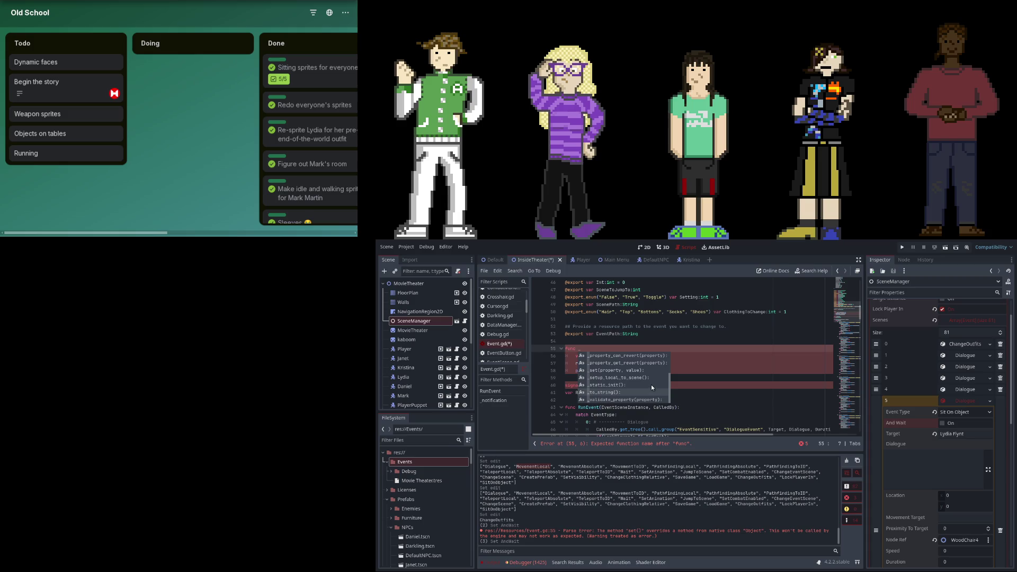
key(Down)
key(Down)
- Override _validate_property on line 55, then replace it with _get_property_list
key(Return)
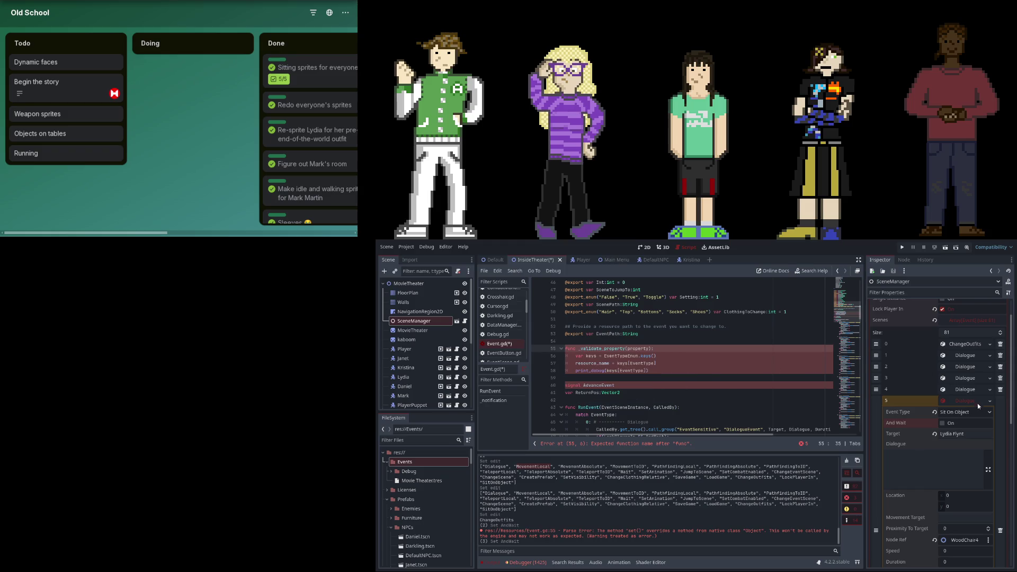
click(943, 423)
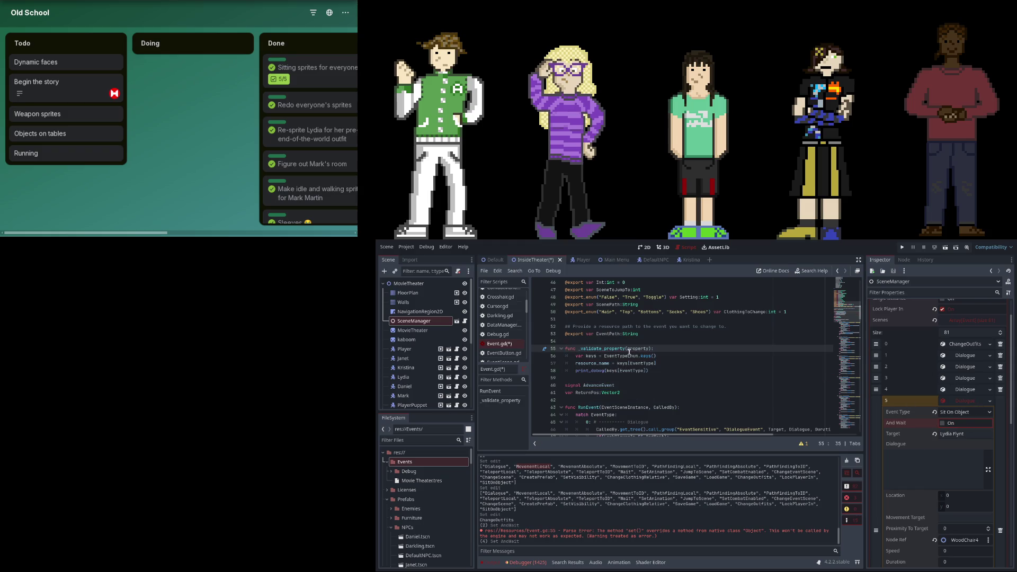
double_click(611, 348)
shift+click(669, 347)
text(_)
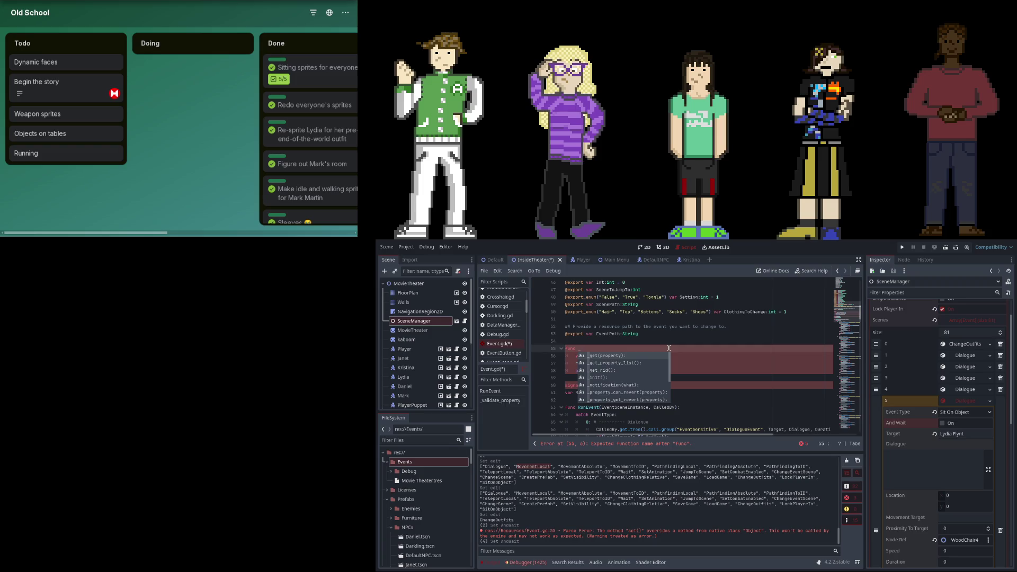
key(Down)
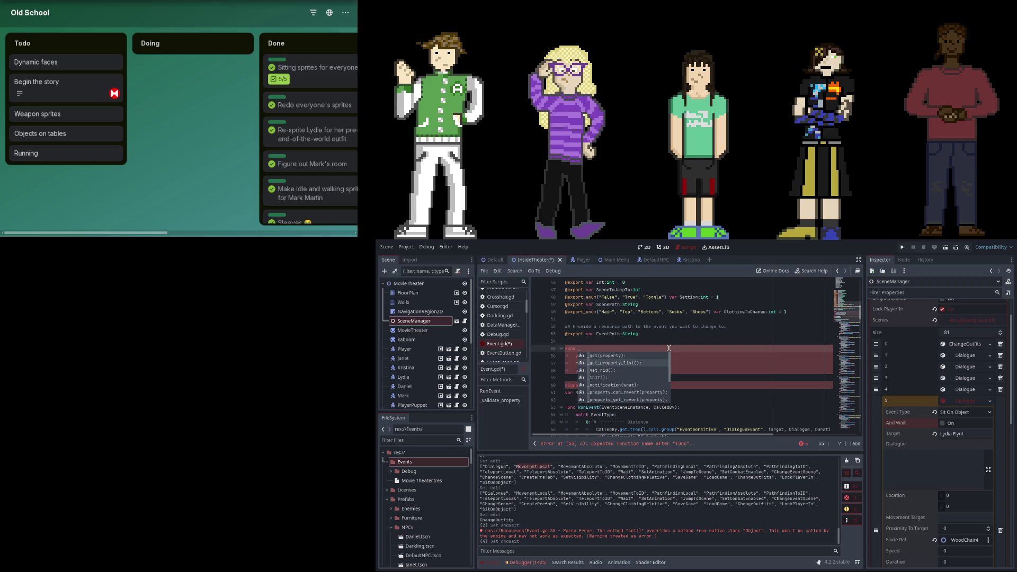
key(Return)
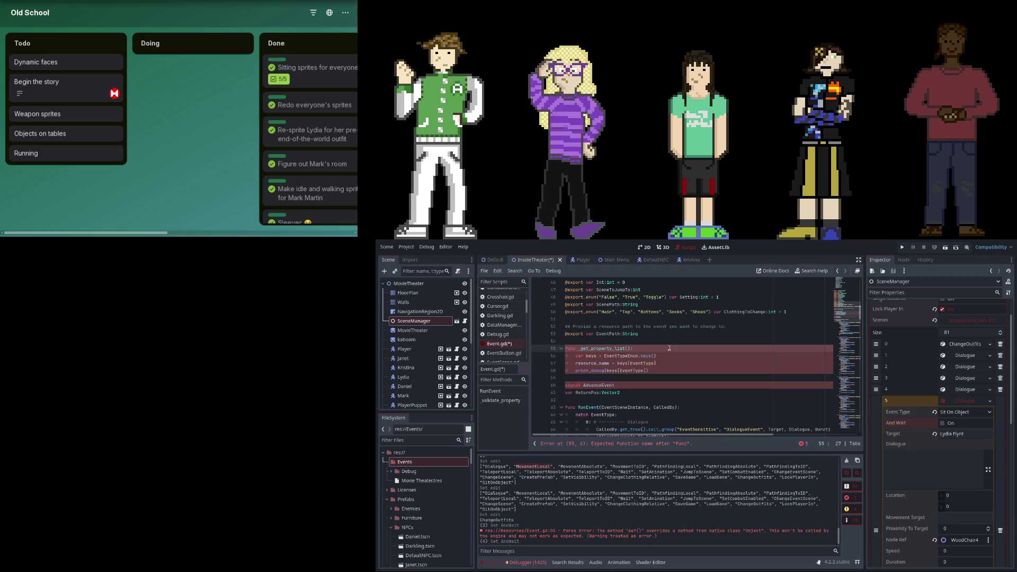
click(666, 364)
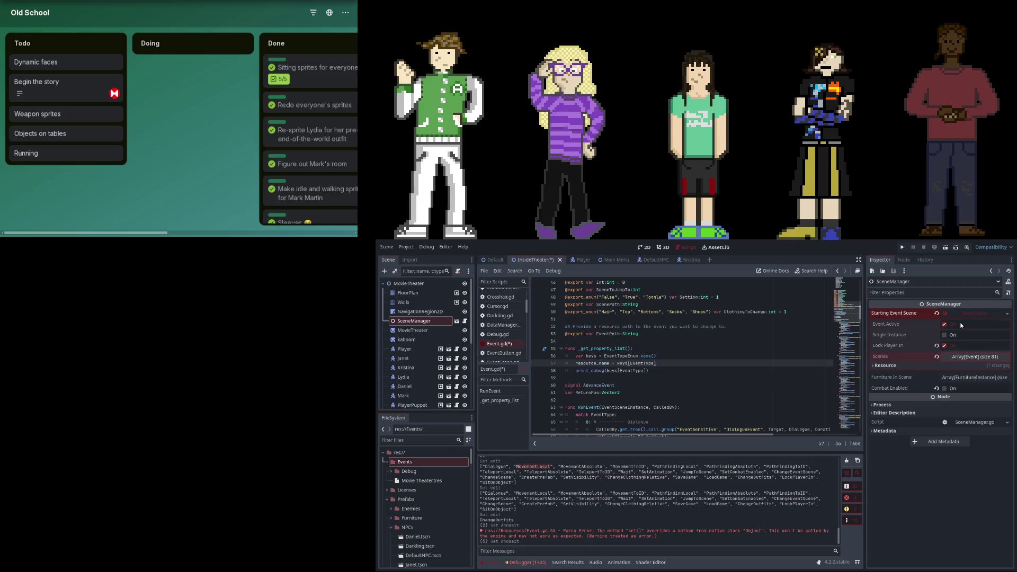
click(957, 325)
click(955, 356)
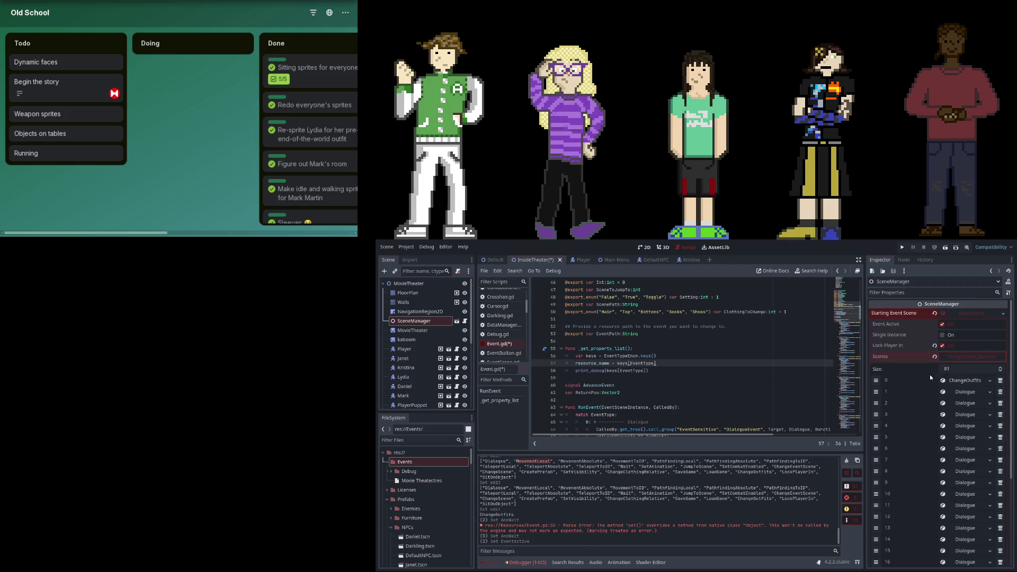
- Replace the line 55 method name with the _init() override from the suggestions
double_click(602, 348)
key(shift+End)
key(BackSpace)
text(_)
key(Down)
key(Down)
key(Down)
key(Up)
key(Up)
key(Up)
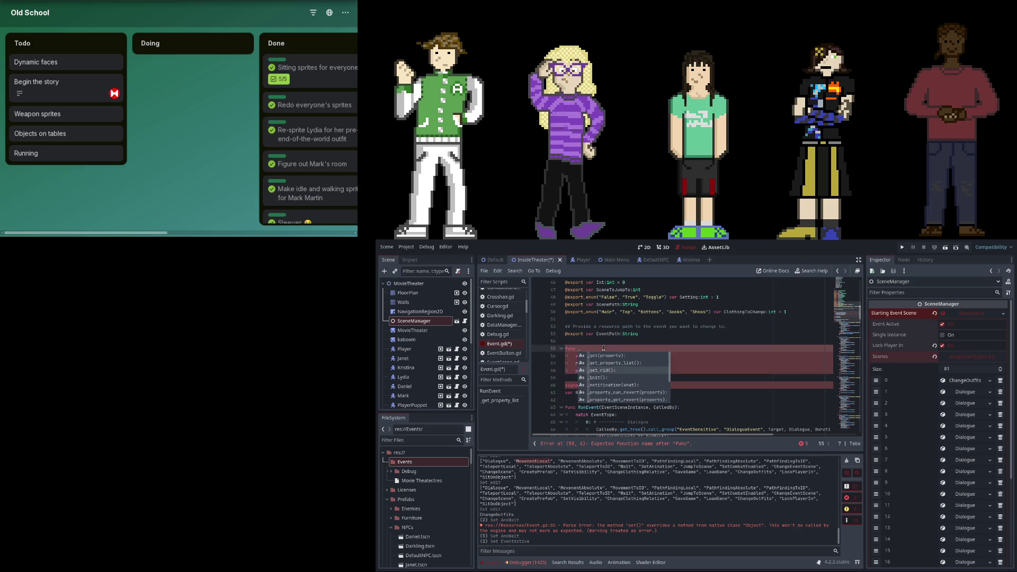
key(Up)
key(Up)
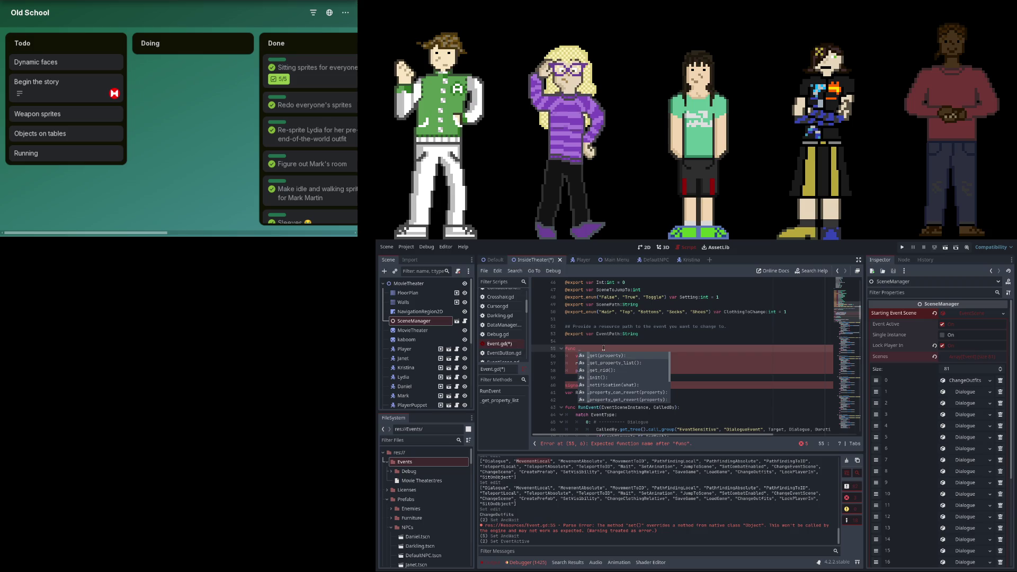
key(Down)
key(Down)
key(Down)
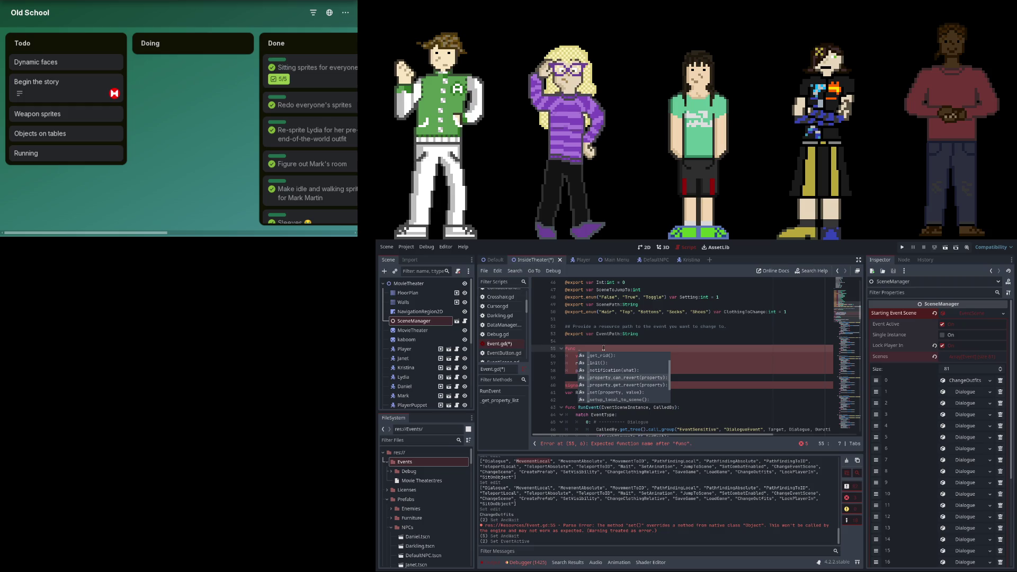
key(Up)
key(Up)
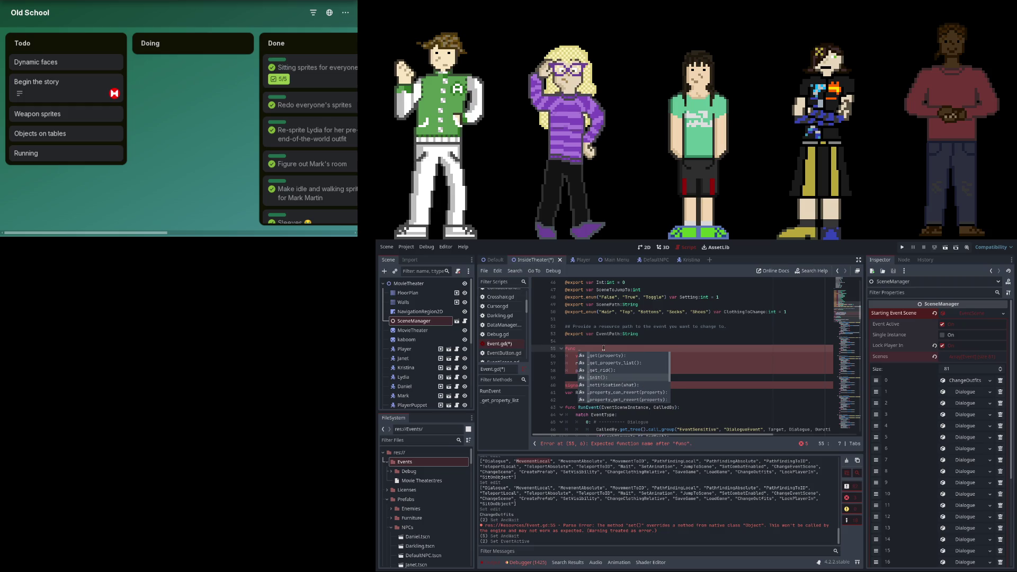
key(Up)
key(Up)
key(Down)
key(Down)
key(Return)
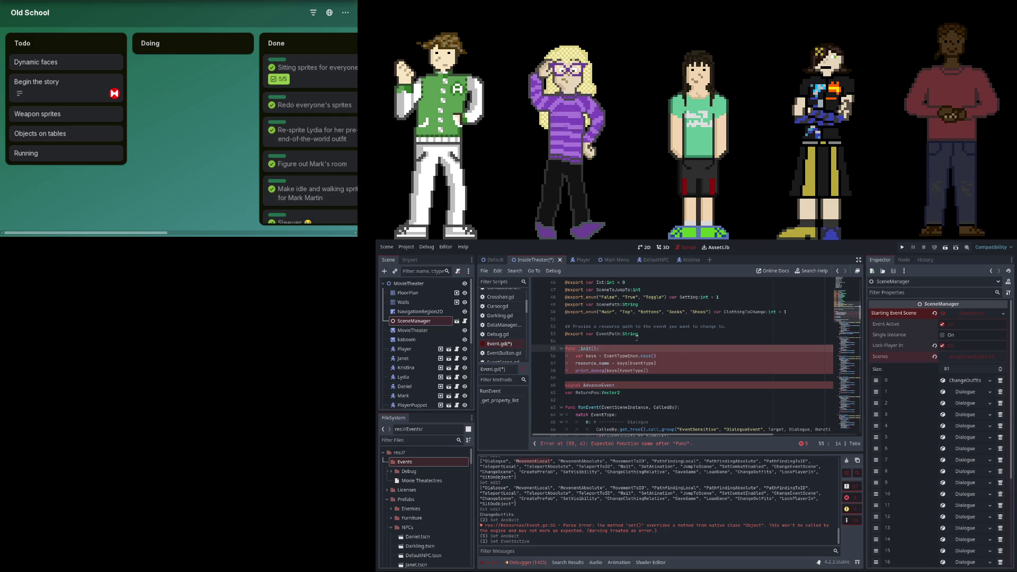
- Switch between the Player and InsideTheater scenes and inspect Scenes element 1
click(577, 261)
click(528, 260)
key(ctrl+Tab)
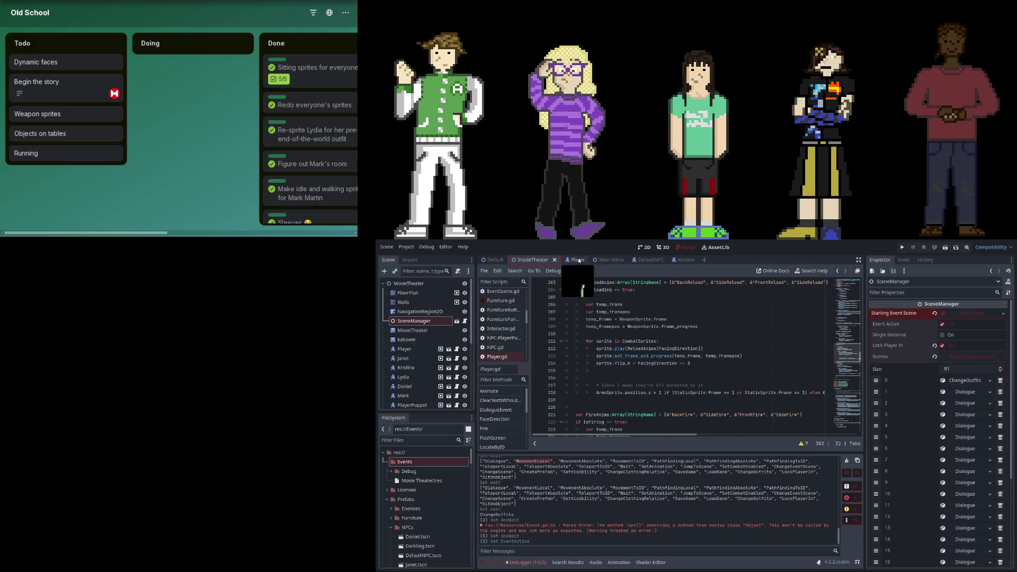
click(531, 260)
click(955, 358)
click(961, 392)
click(955, 389)
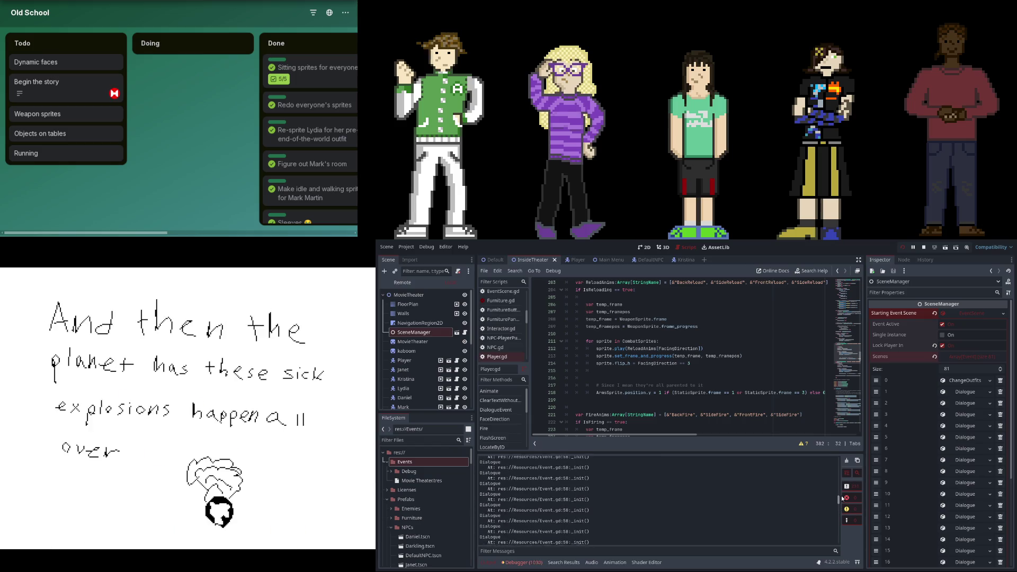
- Check the ChangeOutfits event at element 0, then return to Event.gd
drag(845, 485, 847, 449)
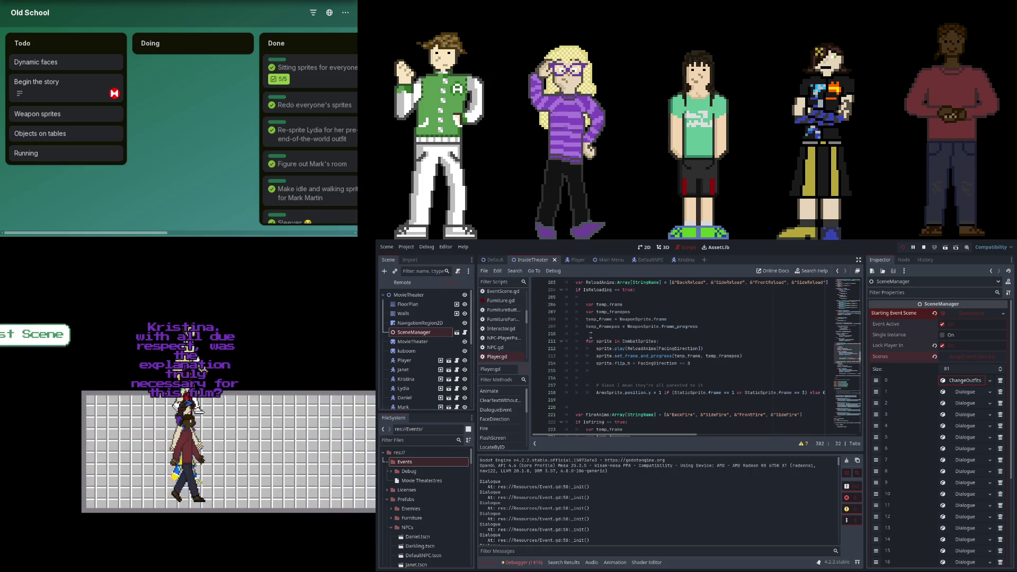
click(958, 381)
click(958, 379)
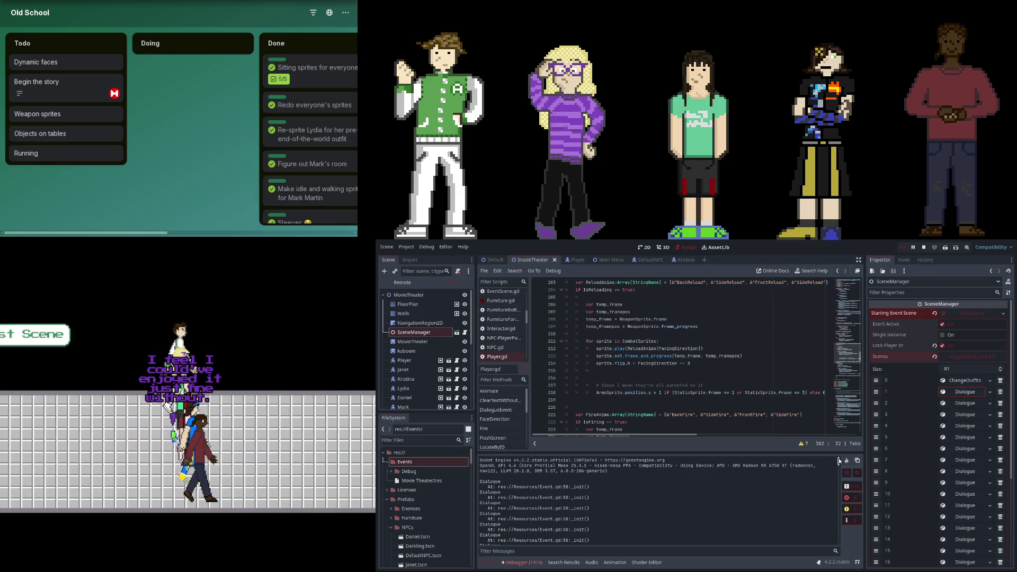
scroll(697, 355, up, 13)
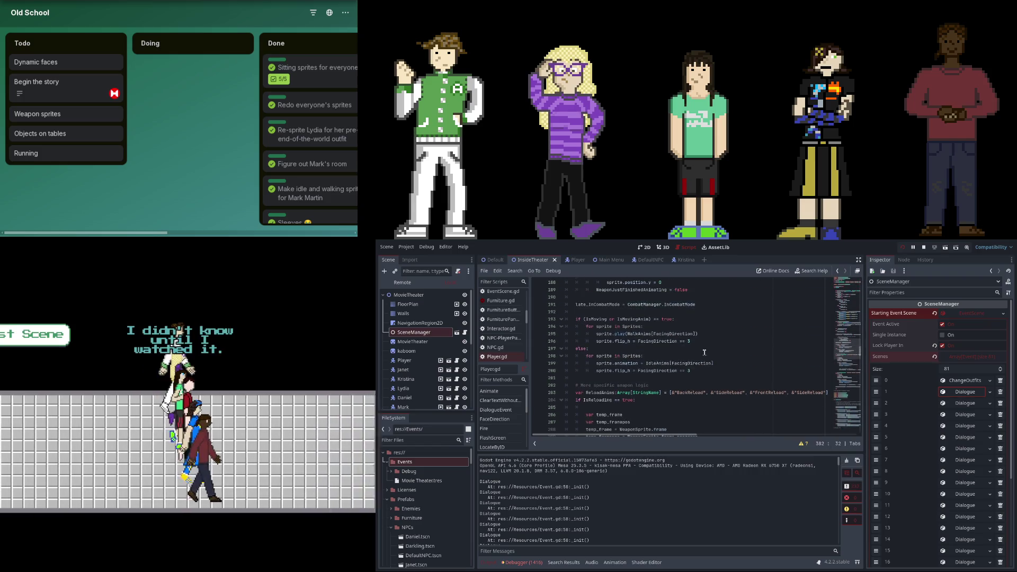
scroll(697, 356, up, 6)
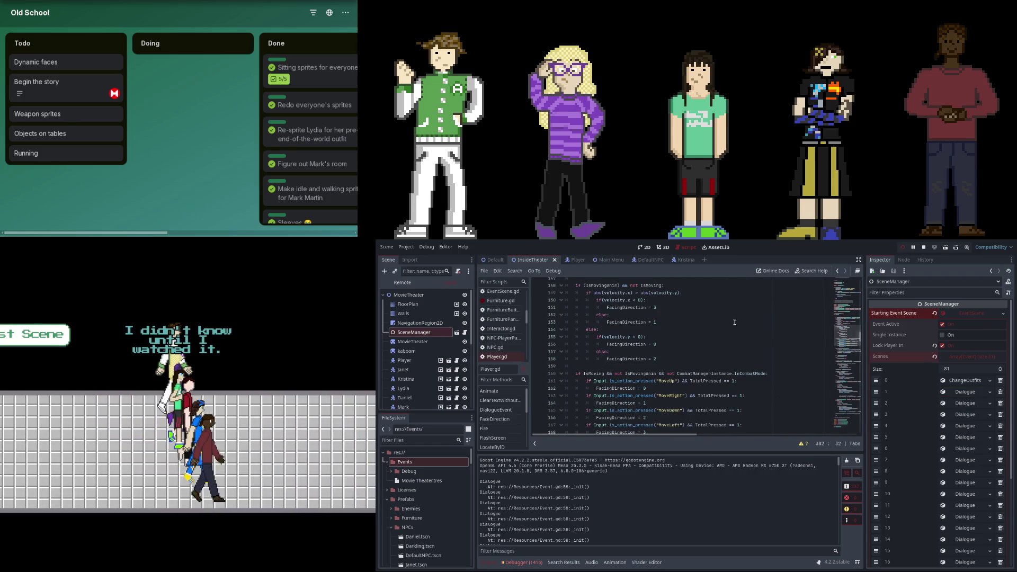
scroll(500, 315, up, 3)
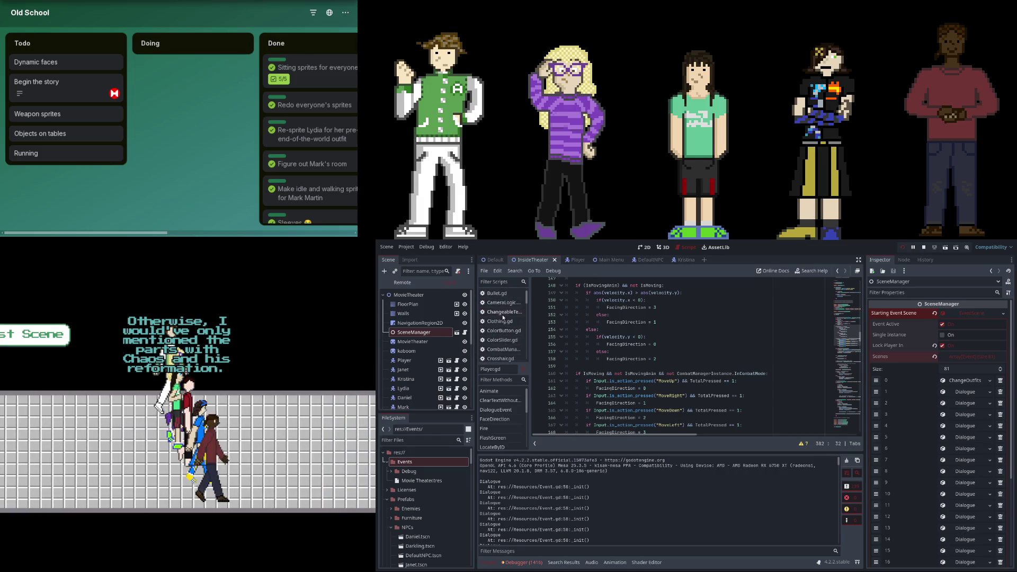
click(507, 354)
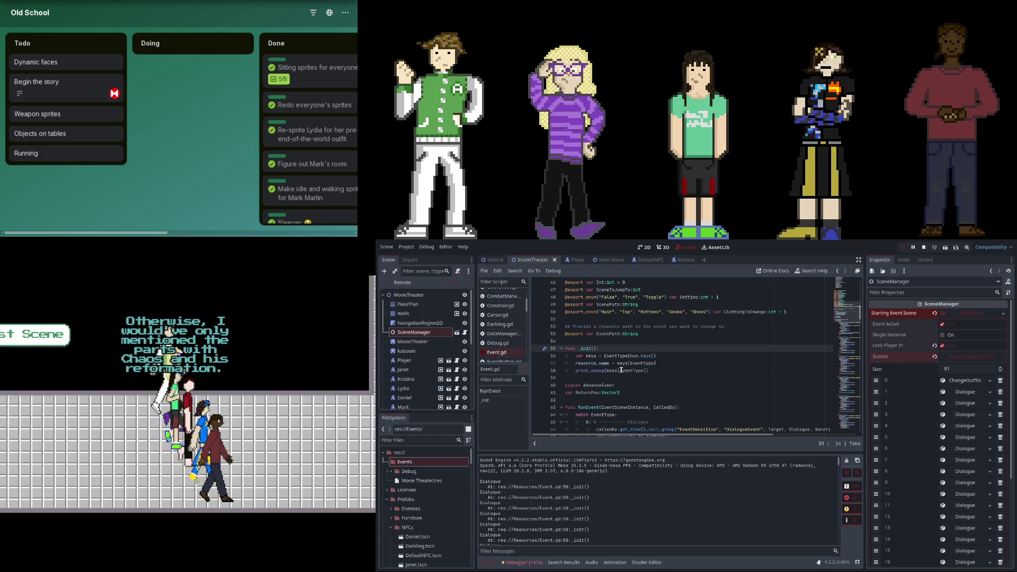
- Attach a set(_value): setter to the EventType export declaration on line 34
double_click(581, 349)
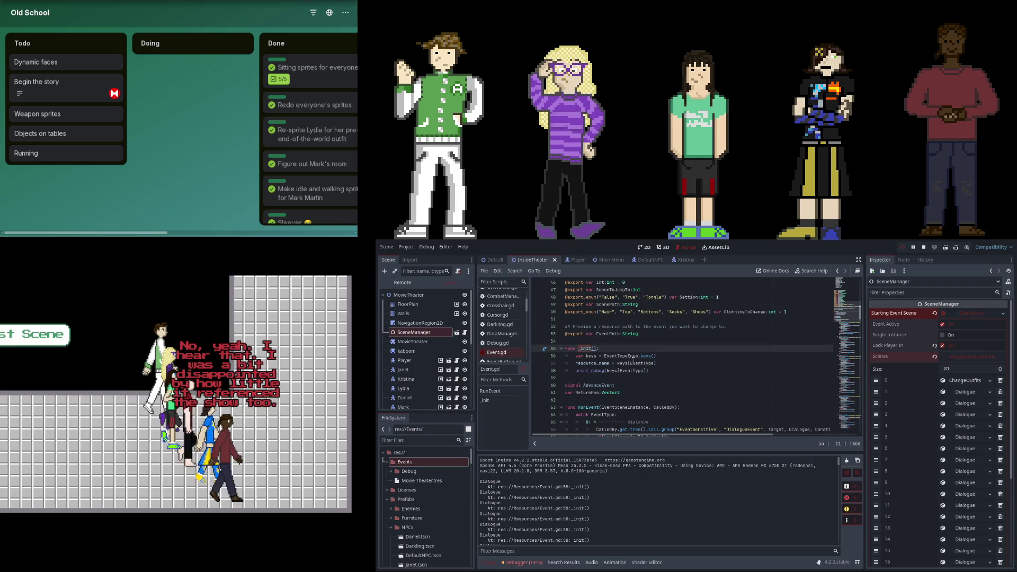
scroll(633, 358, up, 3)
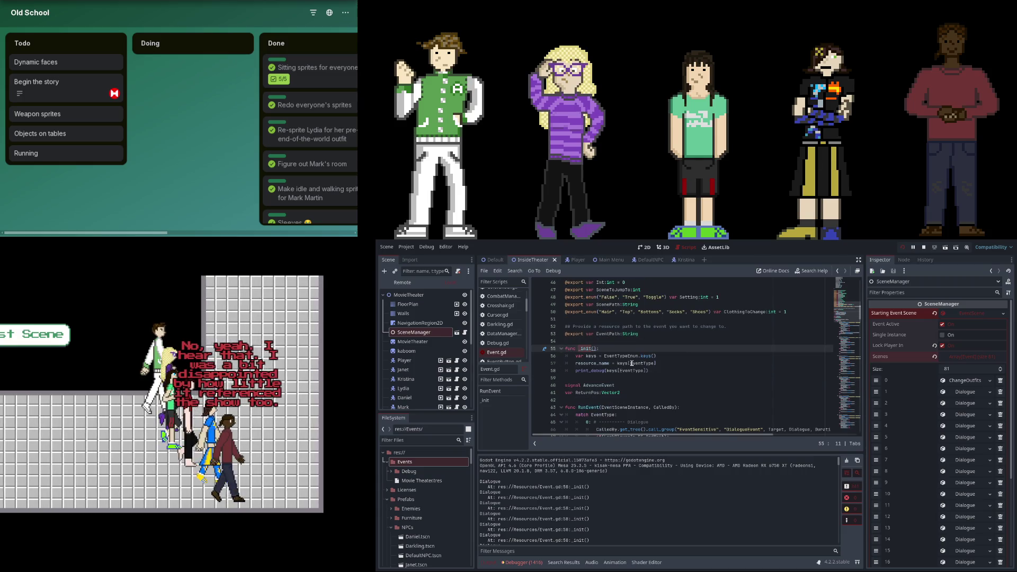
scroll(633, 371, up, 4)
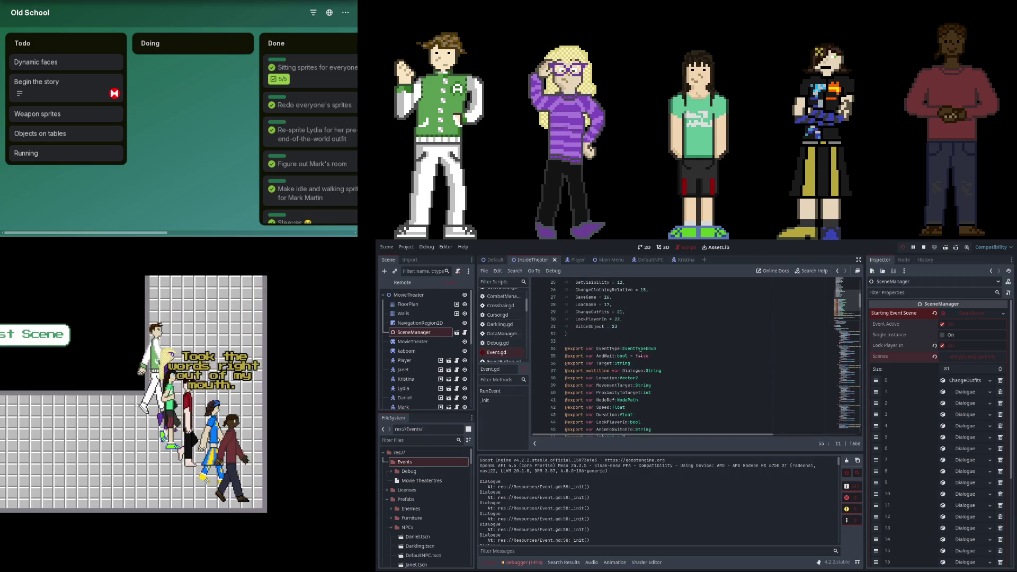
click(669, 350)
text(:)
key(Return)
text(et()
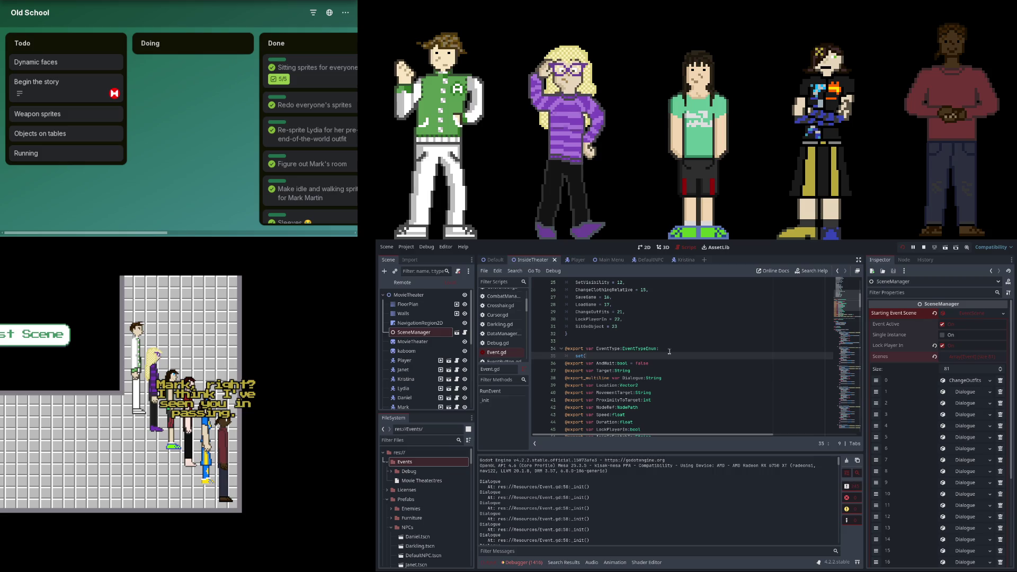
text(_value):)
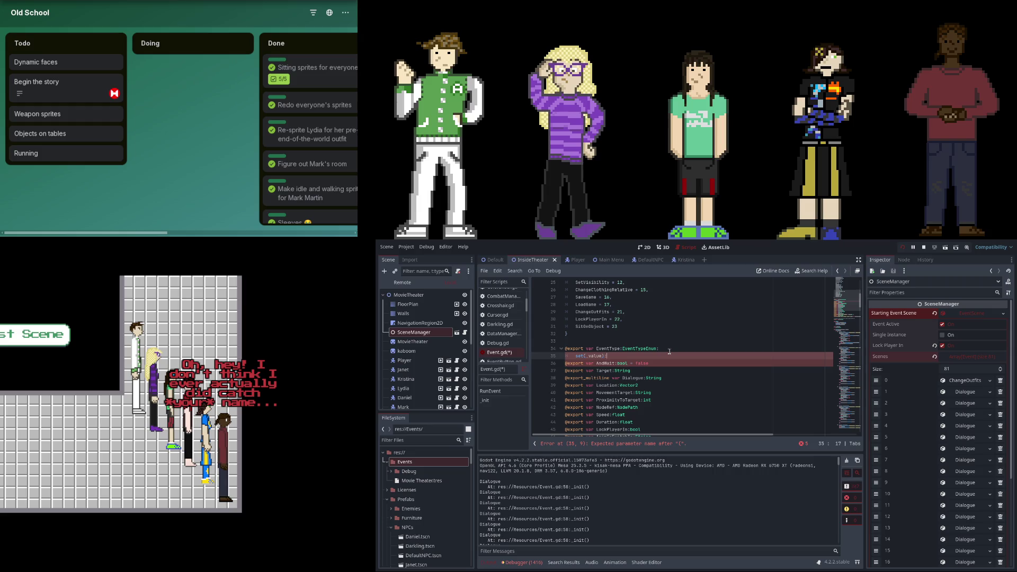
key(Return)
- Paste the keys lookup, resource_name and print_debug lines into the setter, indented
scroll(668, 352, down, 5)
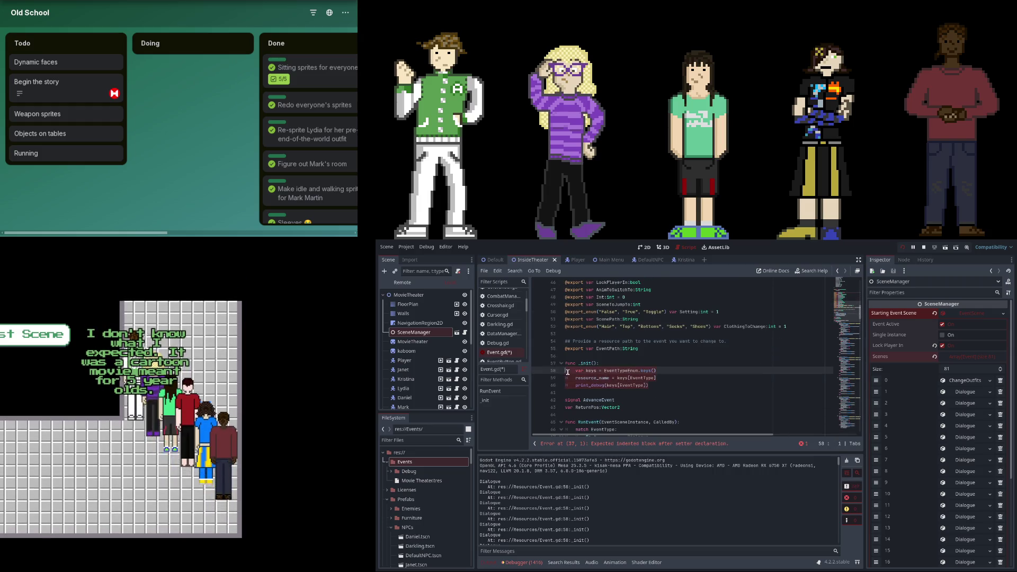
scroll(622, 371, up, 6)
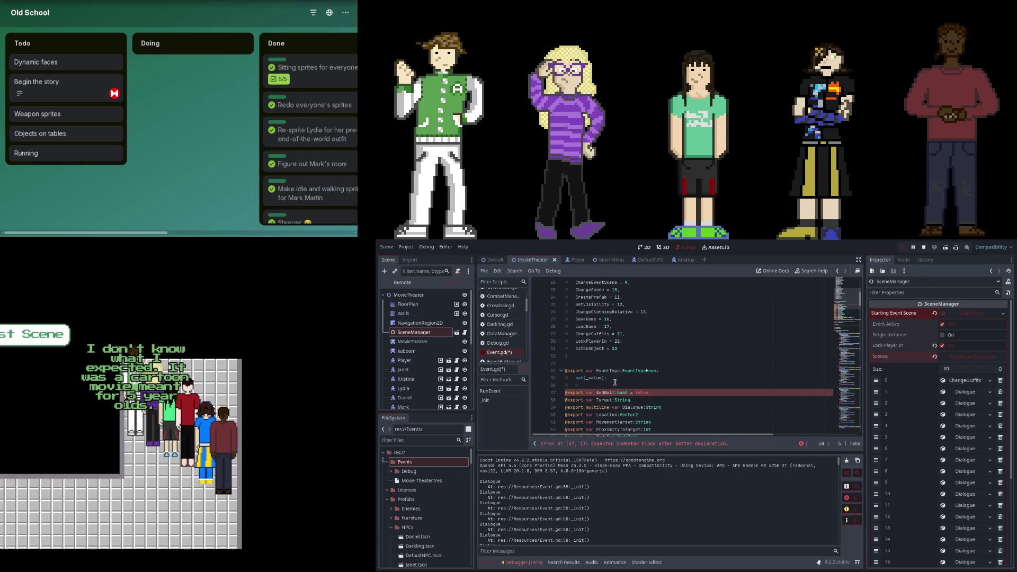
click(617, 378)
text(var keys = EventTypeEnum.keys() 	resource_name = keys[EventType] 	print_debug(keys[EventType]))
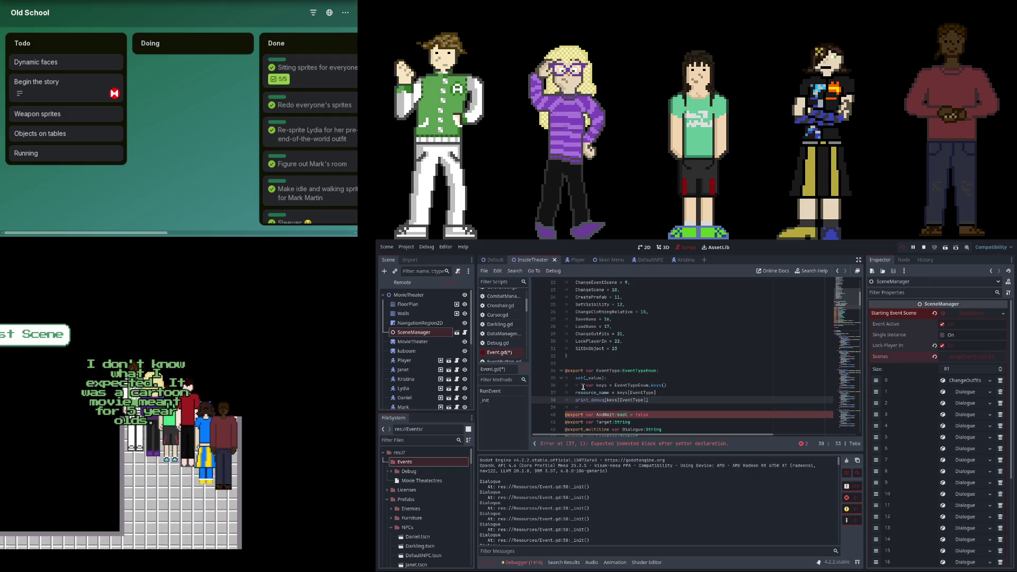
drag(578, 391, 577, 399)
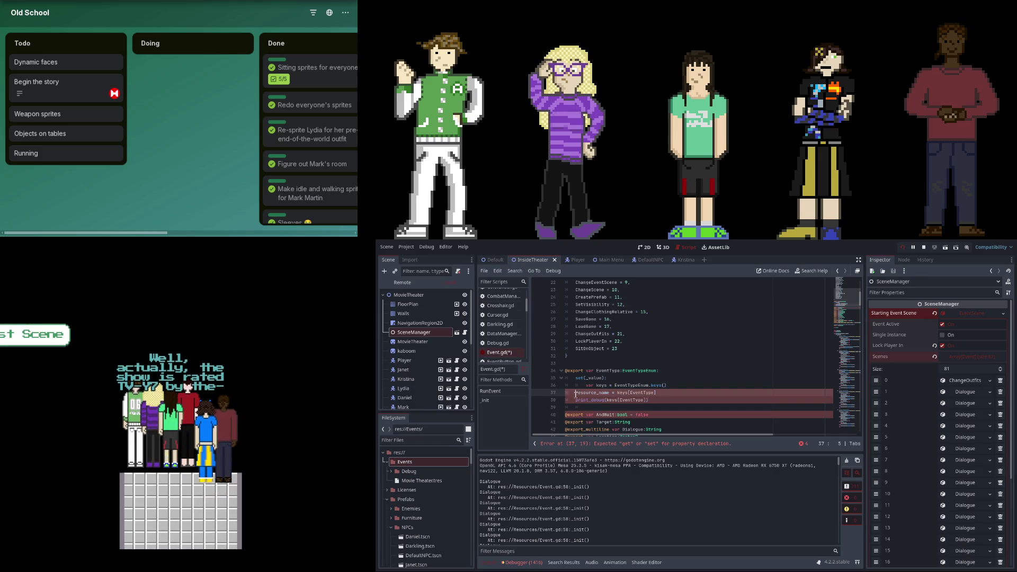
key(Tab)
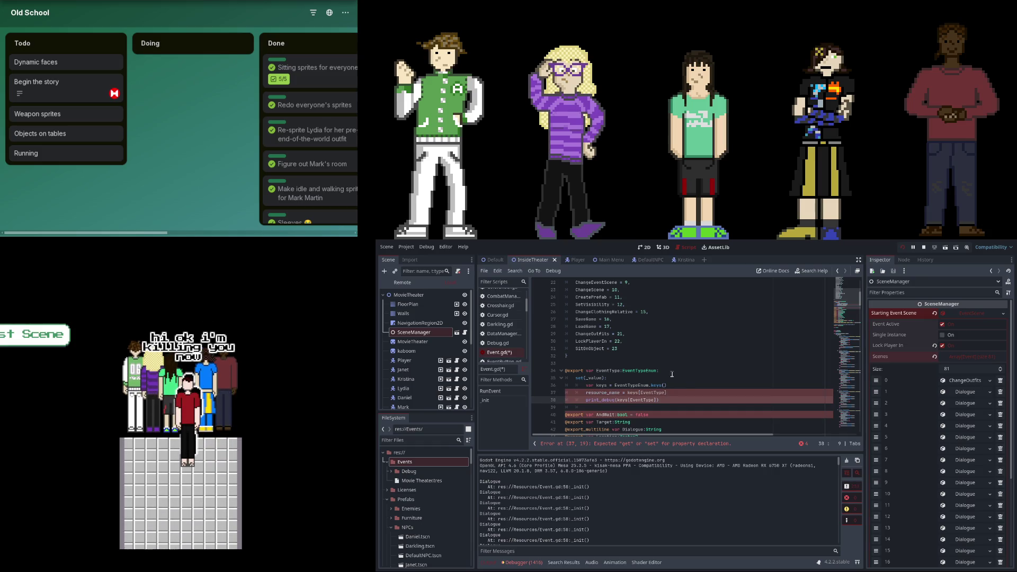
- Delete the empty _init function and save Event.gd
scroll(639, 372, down, 10)
click(627, 348)
click(627, 332)
key(BackSpace)
key(BackSpace)
key(BackSpace)
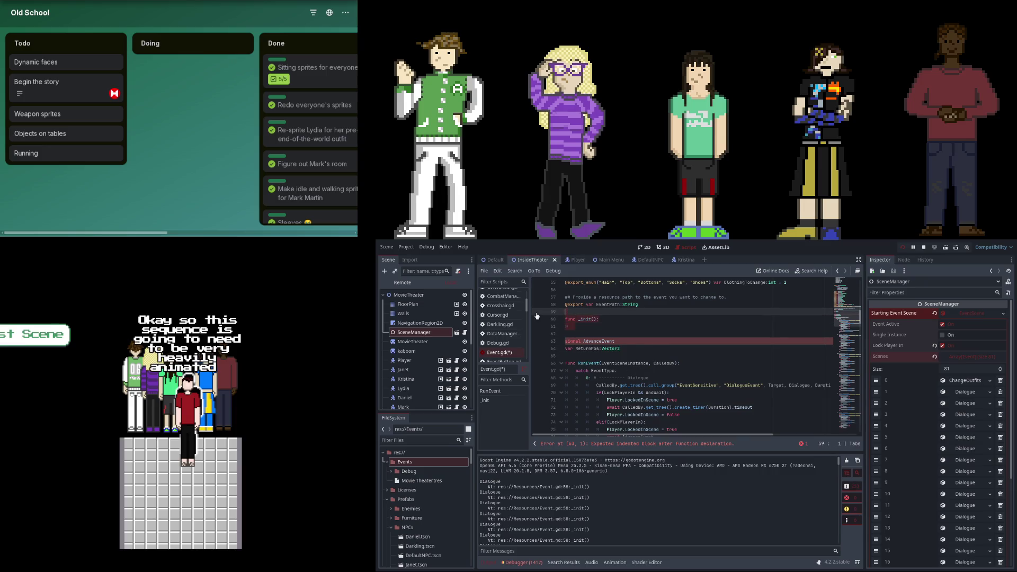
scroll(557, 329, up, 3)
scroll(557, 328, up, 8)
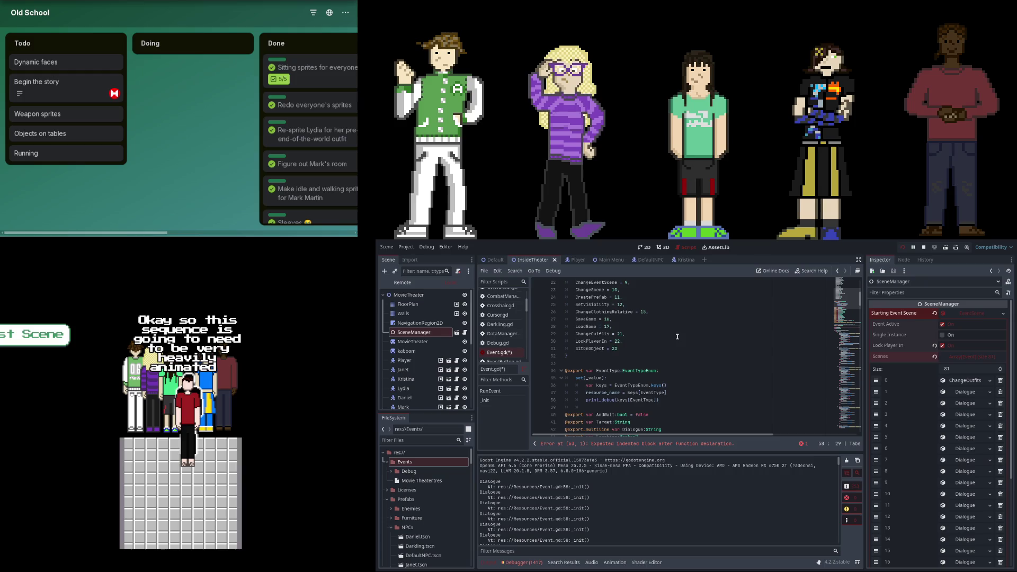
key(ctrl+s)
scroll(703, 358, down, 1)
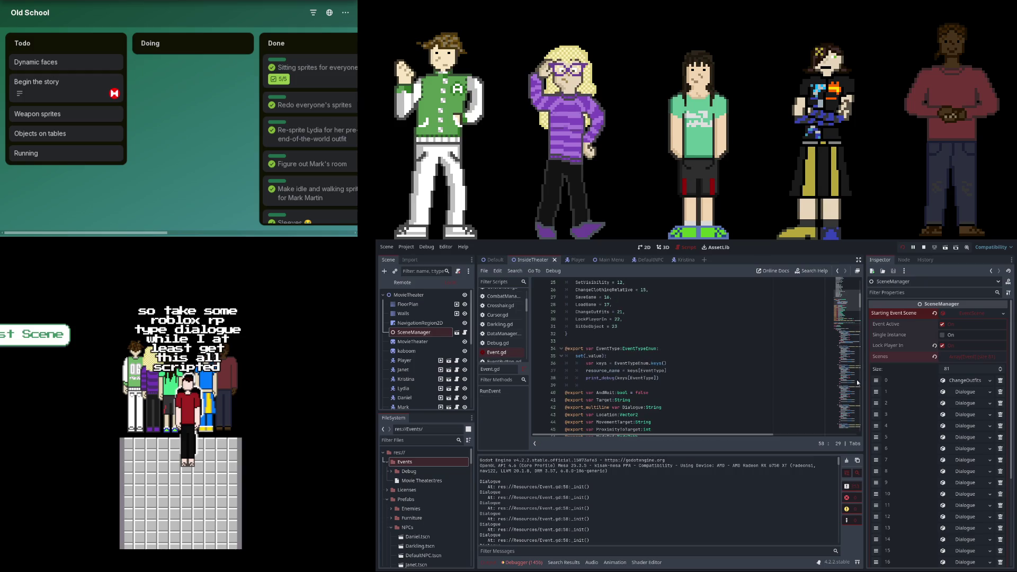
- Stop the running game and return to the InsideTheater scene
click(961, 392)
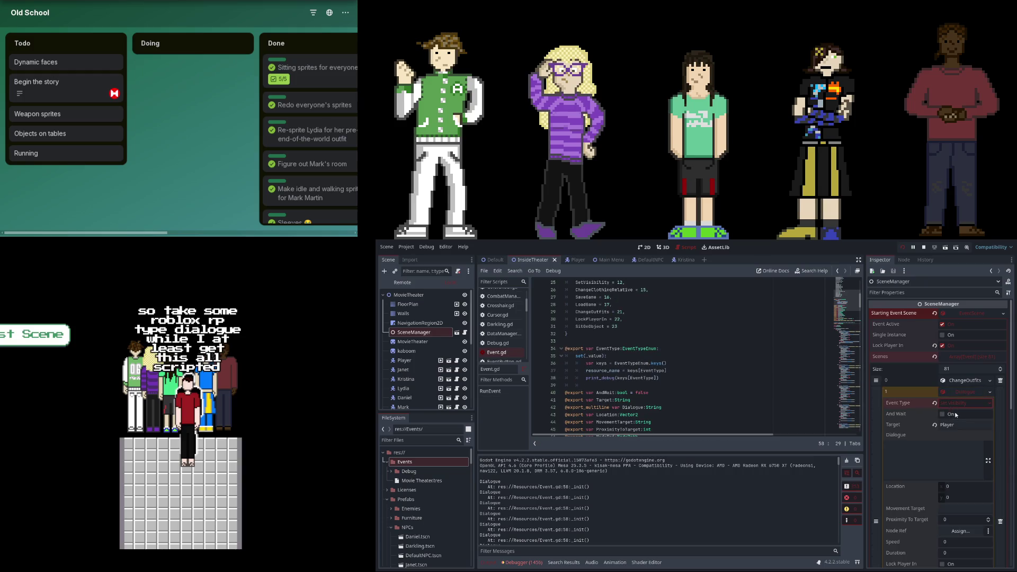
key(F8)
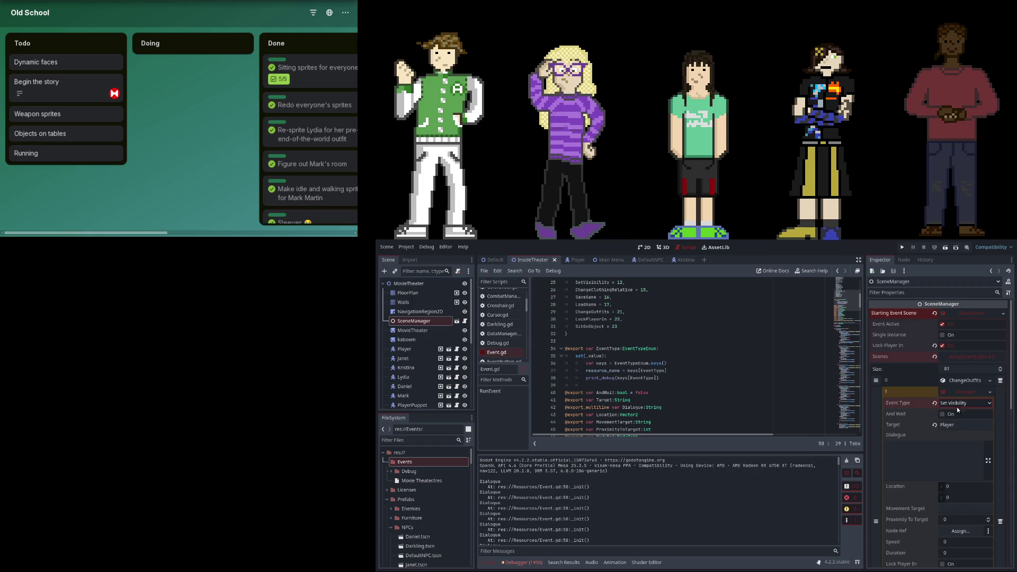
click(963, 394)
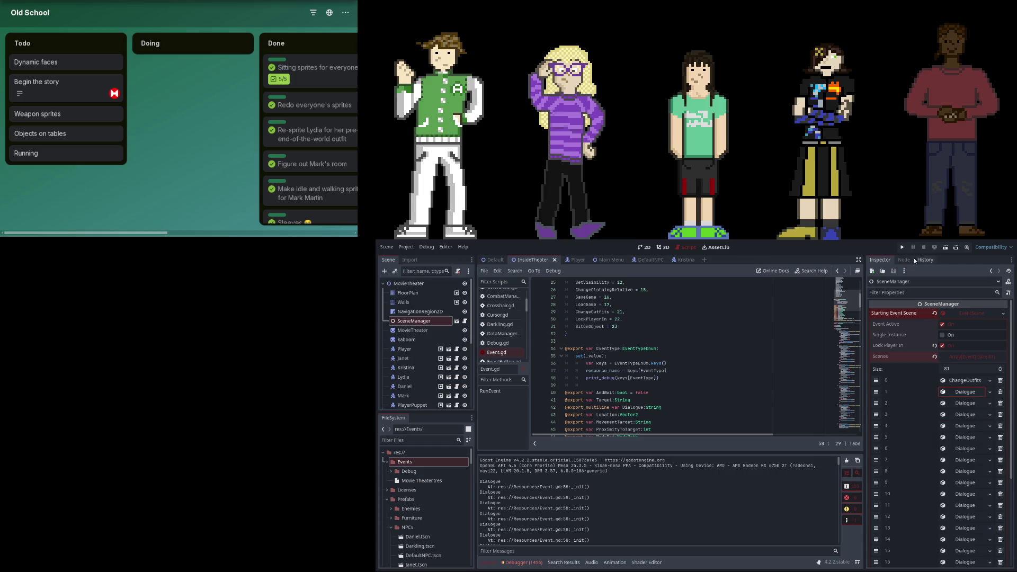
click(576, 259)
click(532, 260)
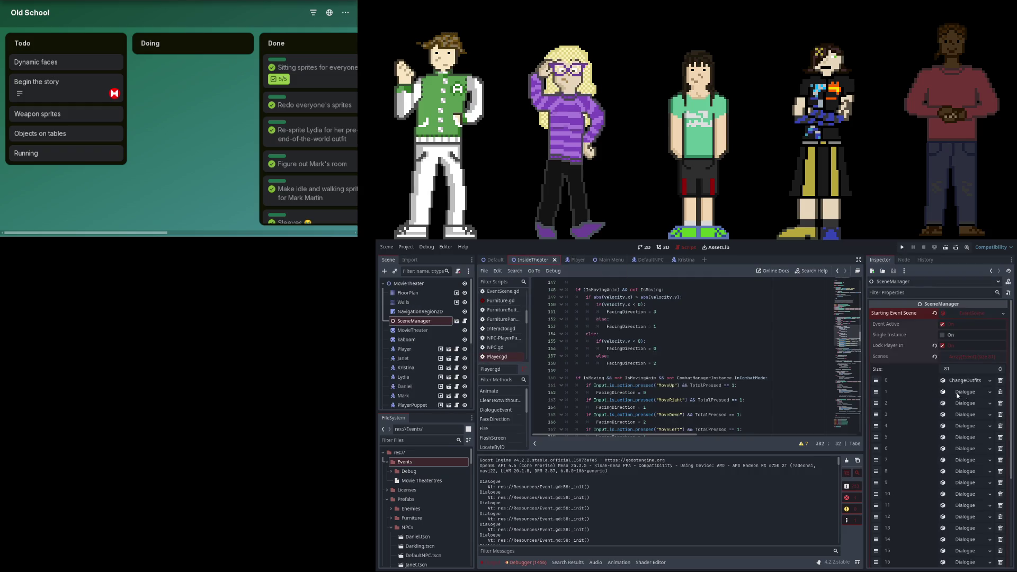
- Set Scenes element 1's event type to Set Visibility and save the scene
click(969, 393)
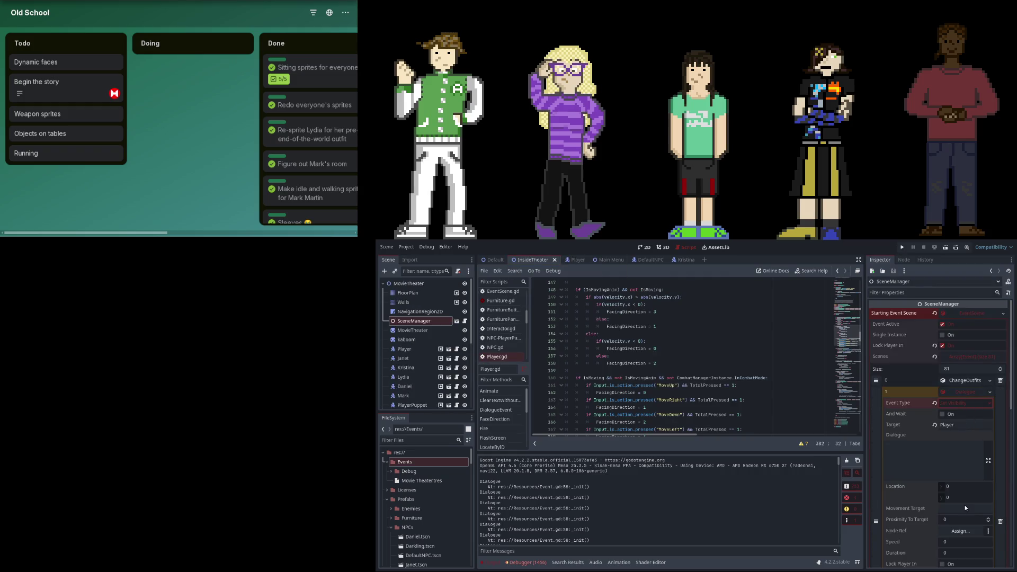
click(963, 398)
click(964, 392)
key(ctrl+s)
- Re-expand Scenes elements 0 and 1 to confirm element 1's new name
scroll(691, 487, down, 1)
drag(841, 469, 838, 559)
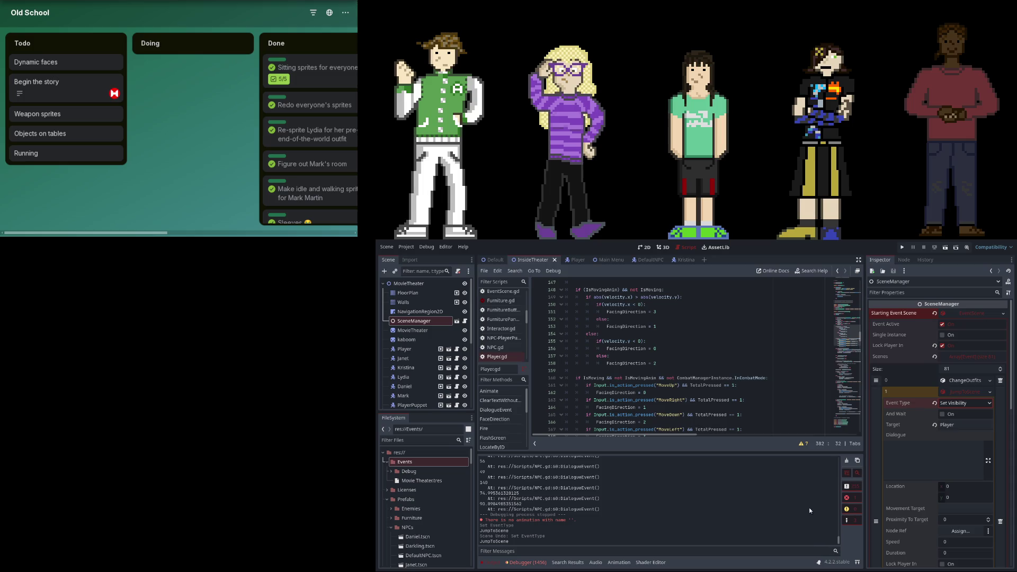
click(964, 391)
click(963, 381)
click(963, 380)
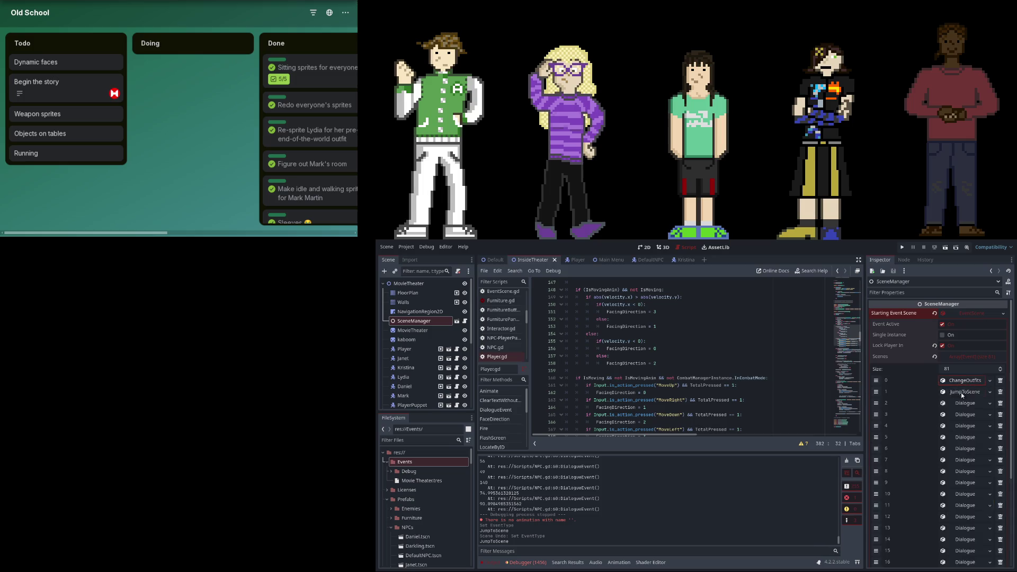
click(962, 392)
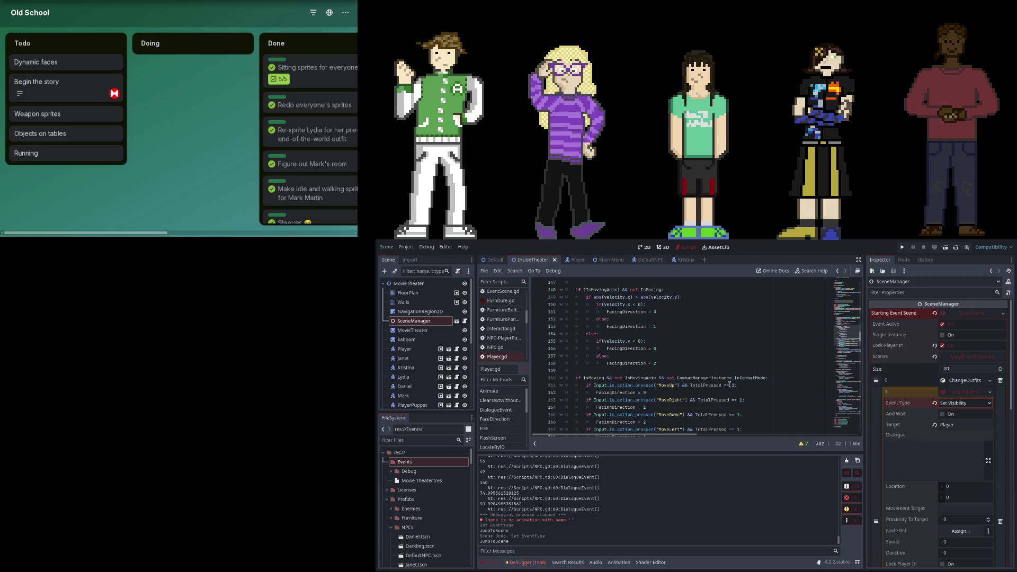
scroll(730, 383, up, 10)
scroll(812, 379, up, 20)
scroll(804, 376, up, 7)
scroll(498, 313, up, 5)
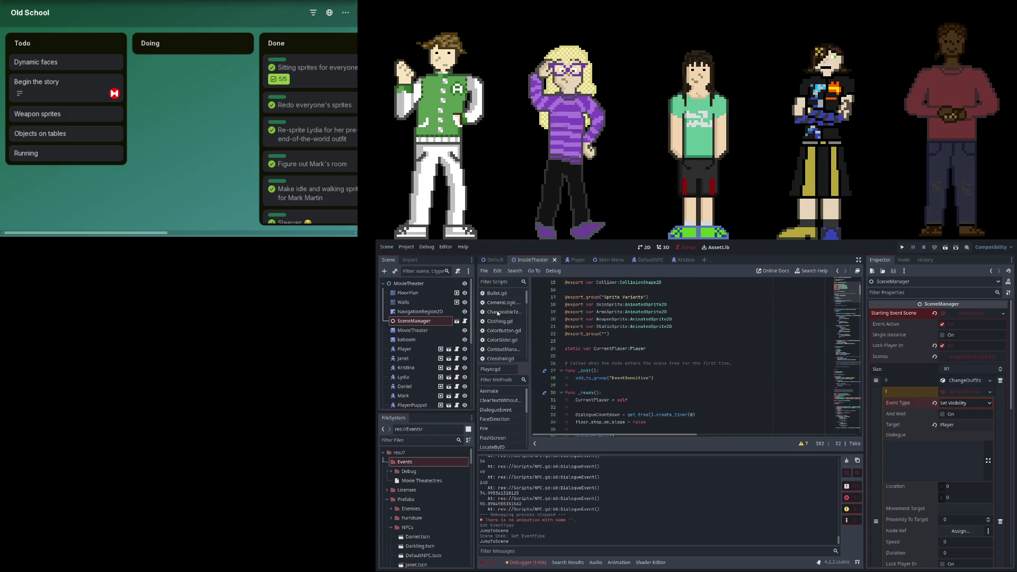
- Open Event.gd and review the EventType setter code
scroll(497, 318, down, 3)
click(496, 343)
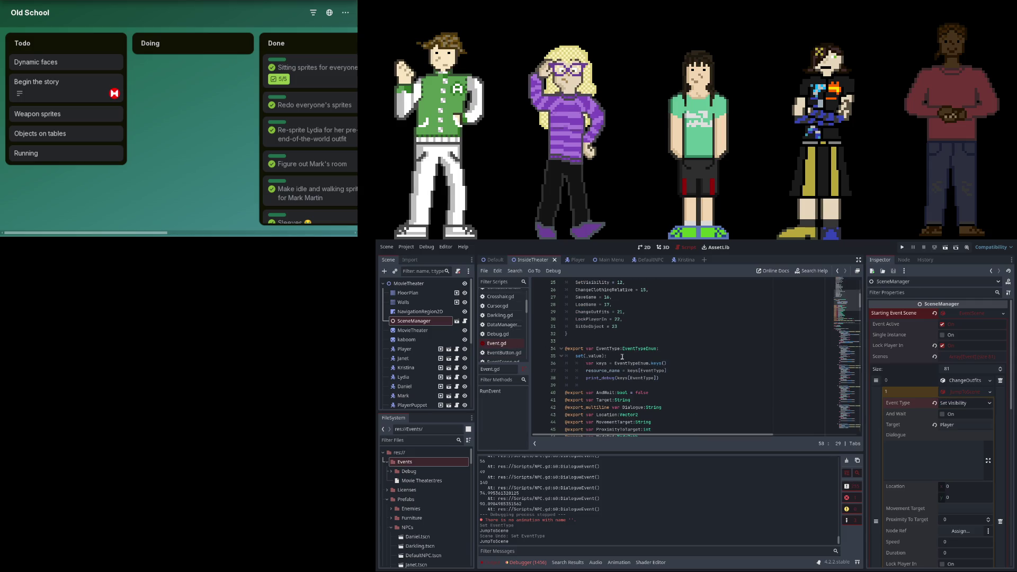
scroll(659, 359, up, 2)
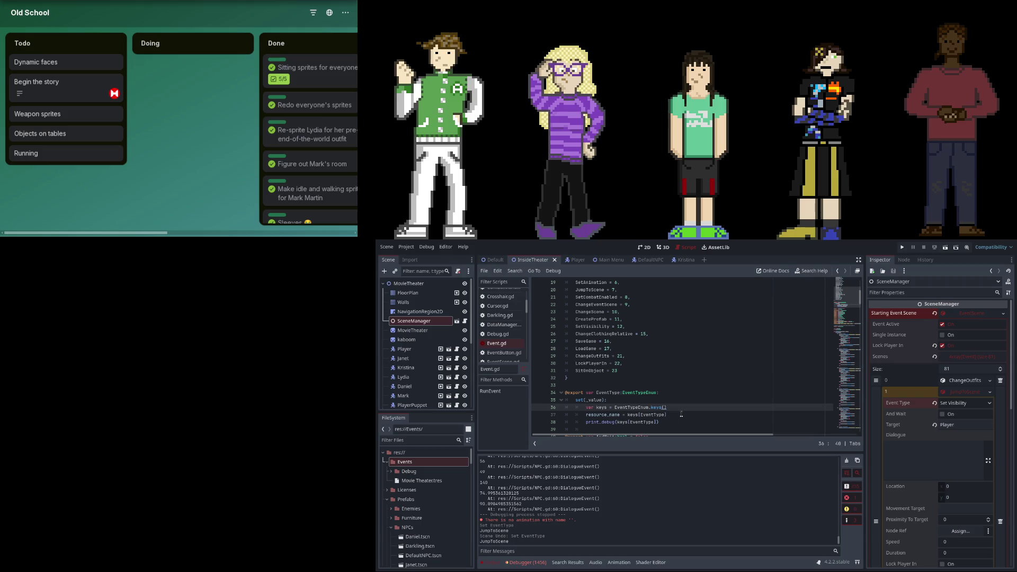
scroll(679, 402, up, 5)
scroll(676, 384, down, 6)
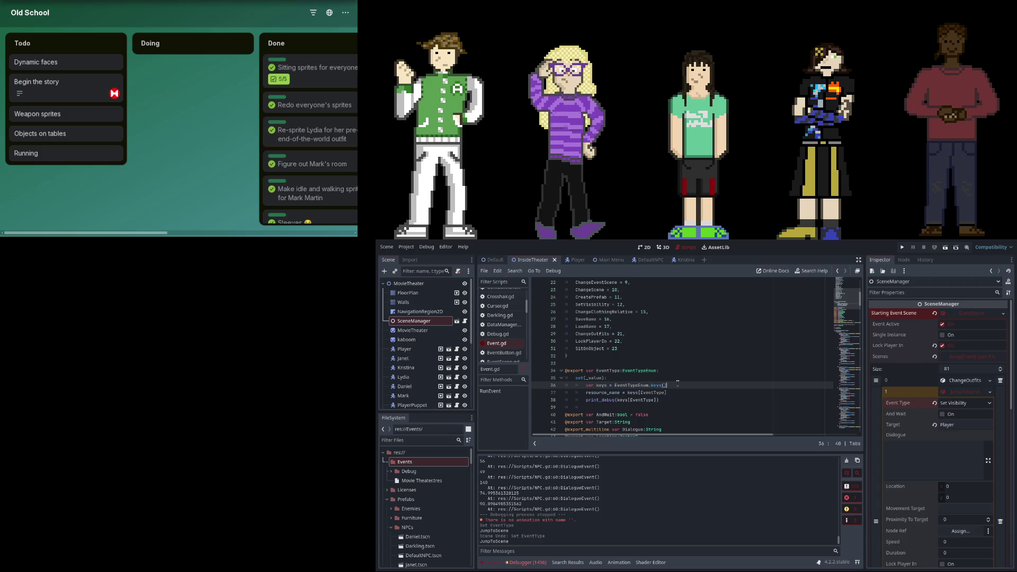
scroll(677, 382, up, 5)
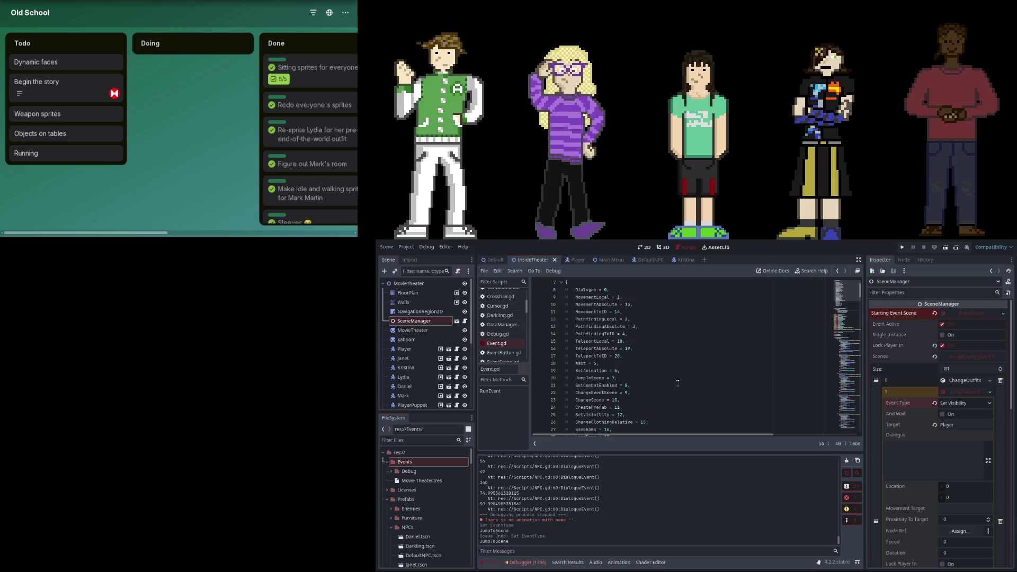
scroll(676, 383, down, 4)
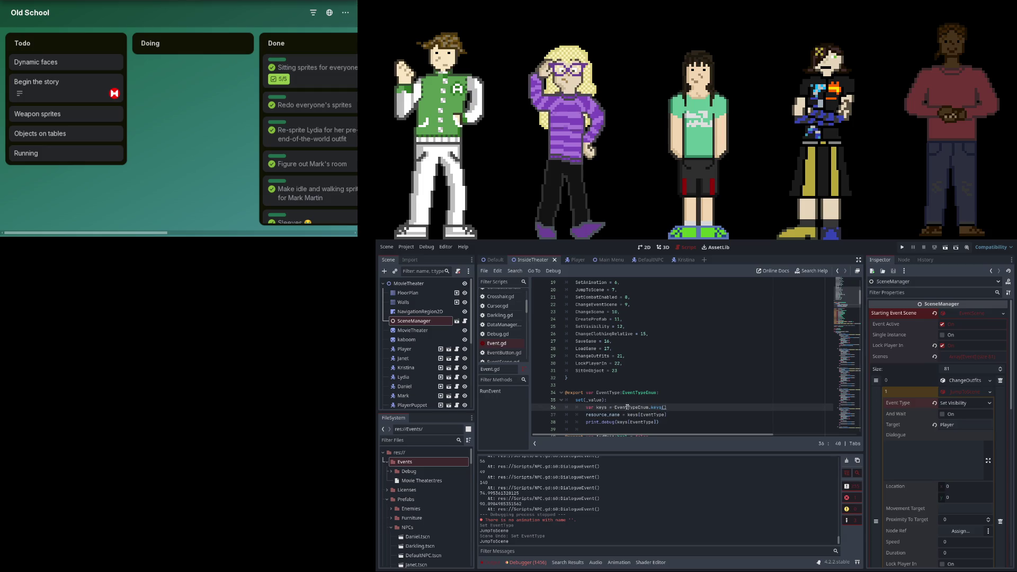
scroll(485, 339, down, 2)
scroll(524, 339, down, 5)
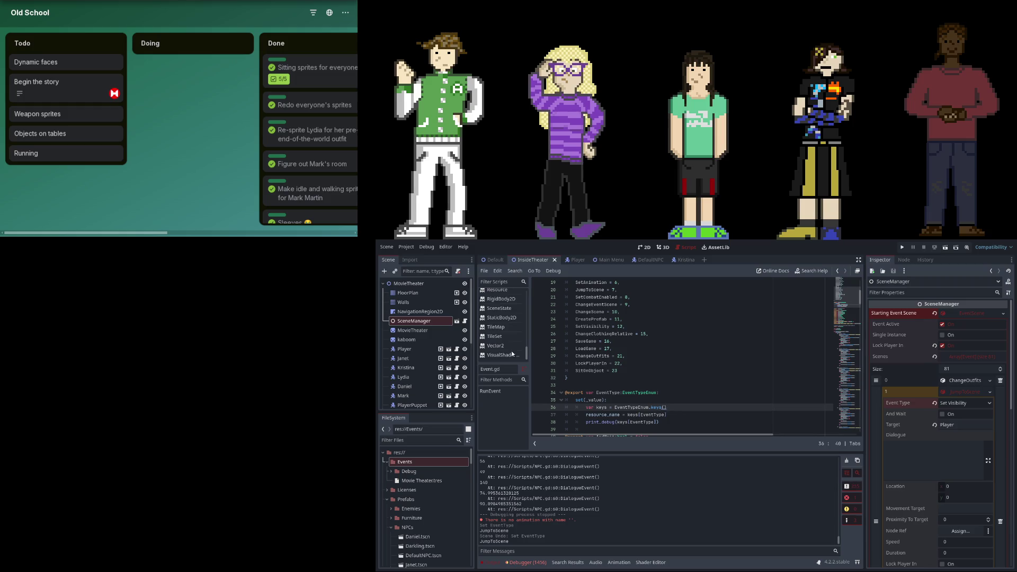
click(624, 421)
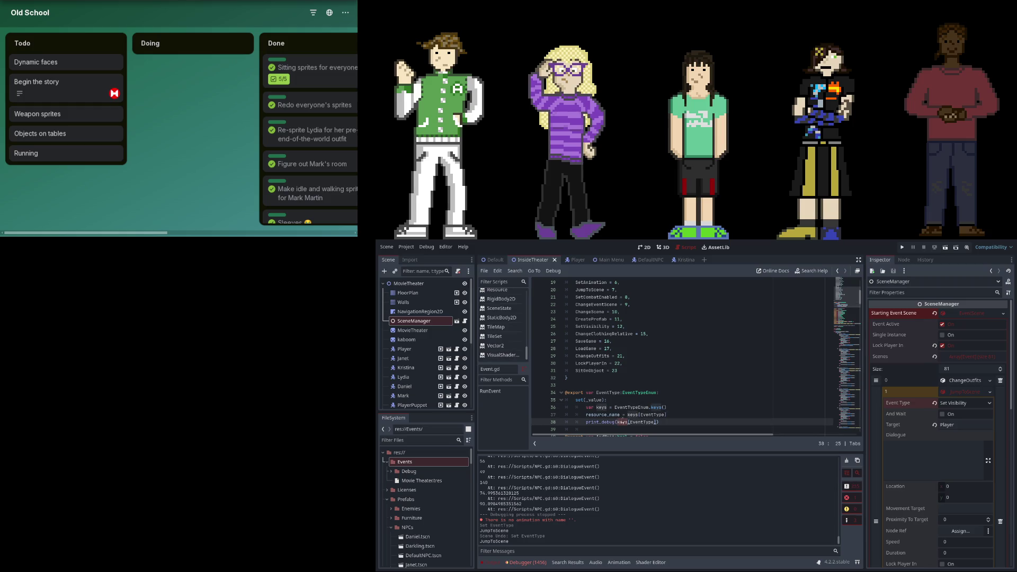
scroll(628, 422, down, 1)
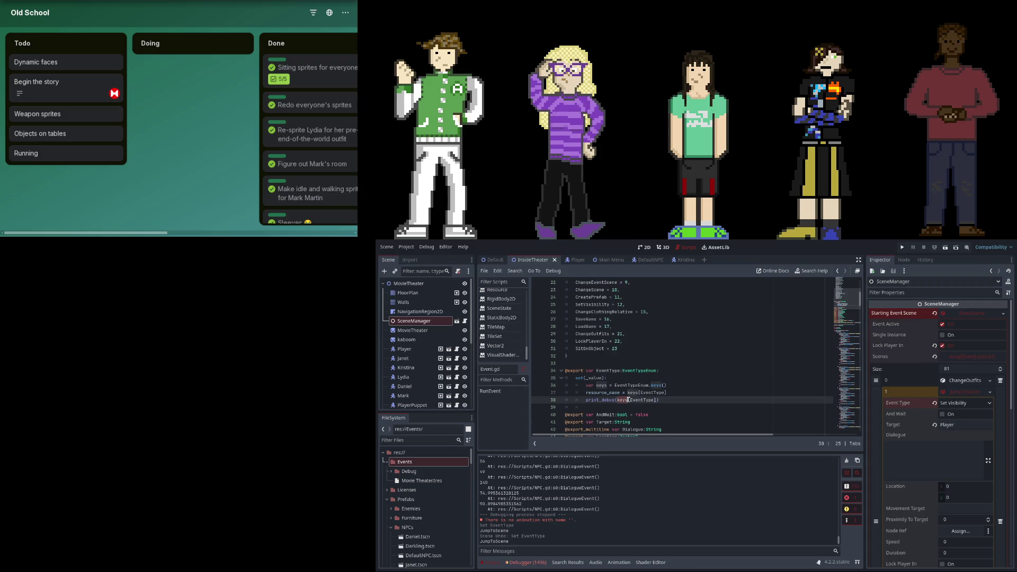
- Paste EventTypeEnum onto the resource_name line, removing the keys lookup and print_debug line
click(655, 400)
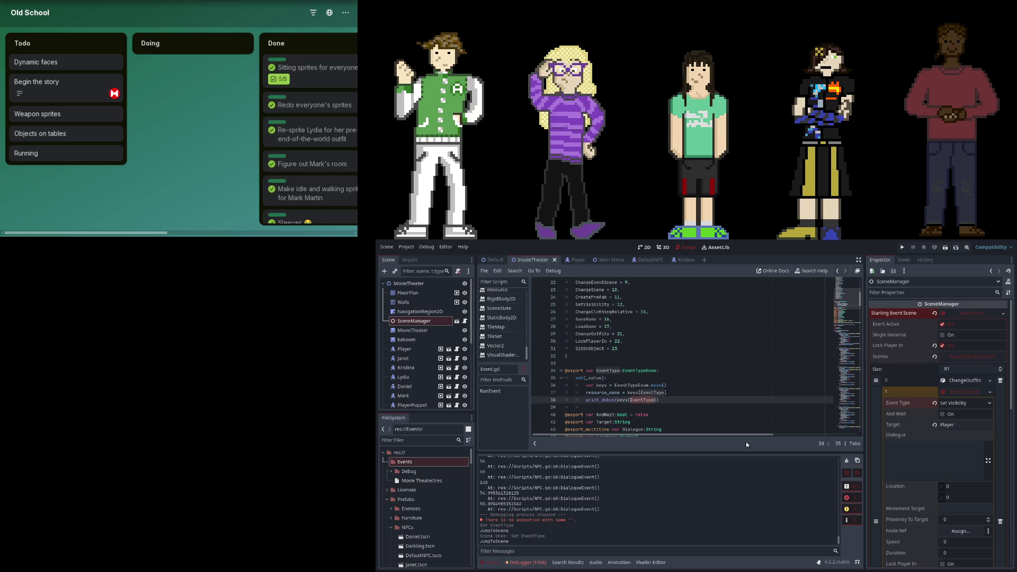
key(ctrl+BackSpace)
text(.get_)
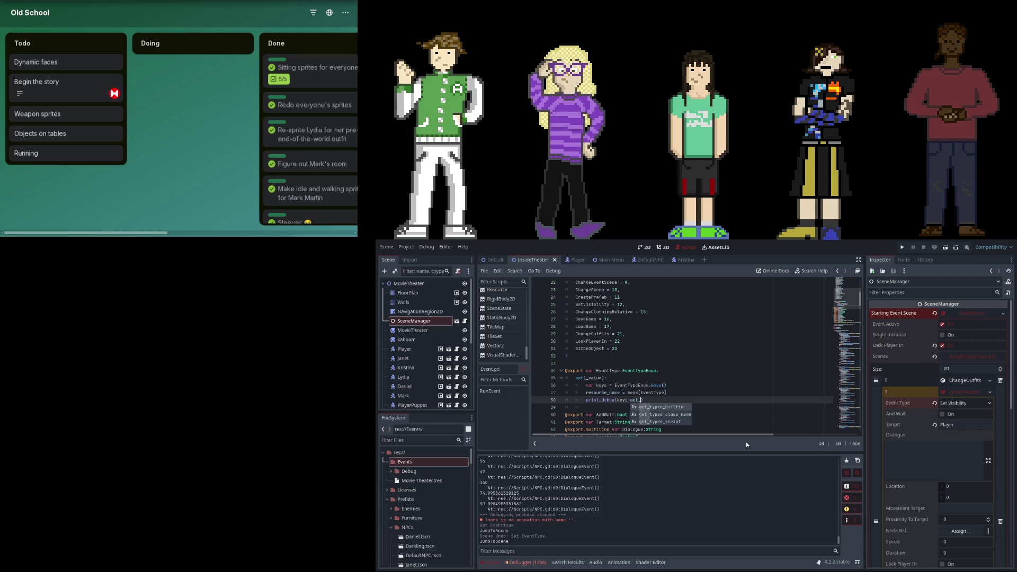
key(Escape)
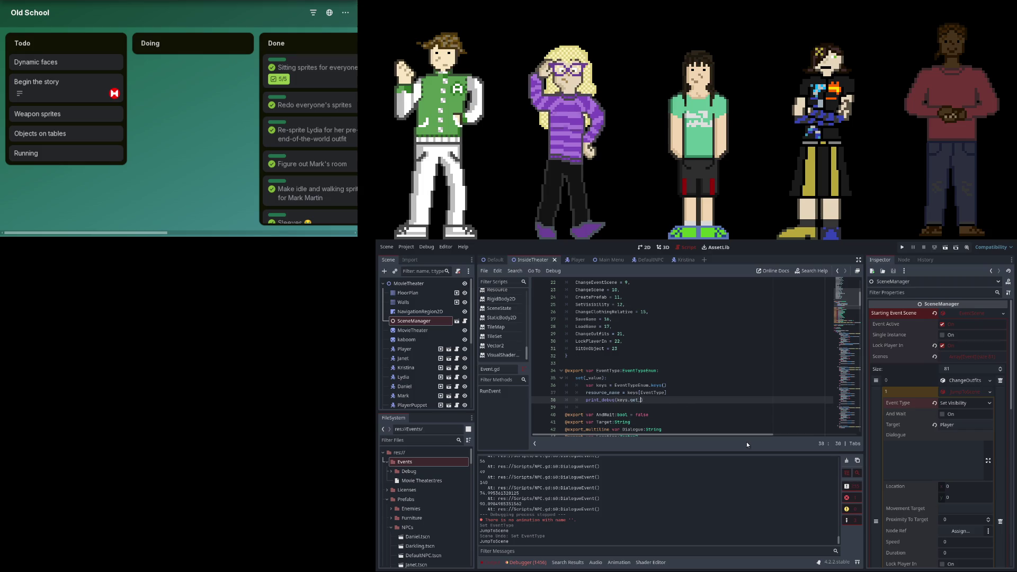
click(605, 385)
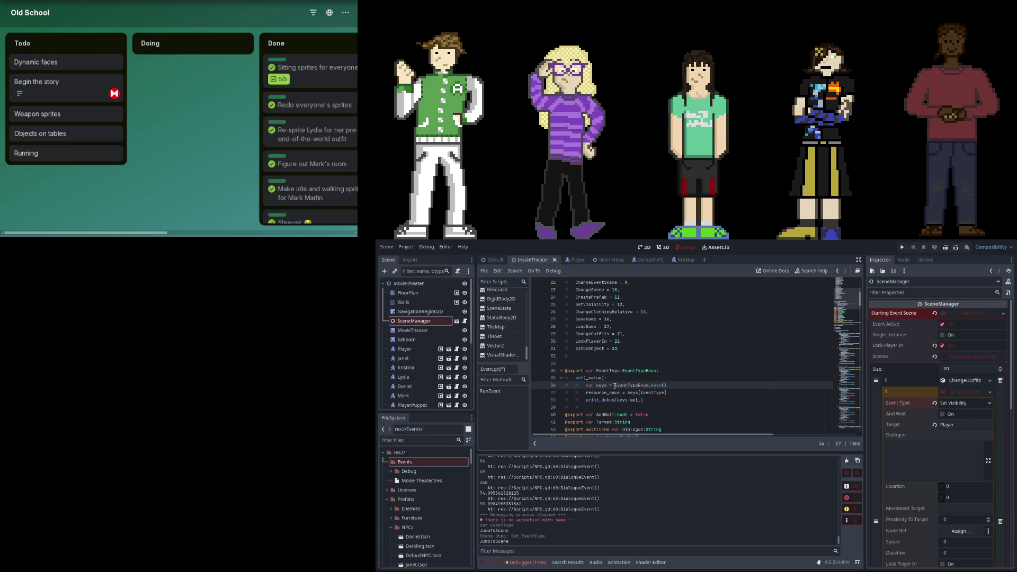
click(649, 385)
click(622, 400)
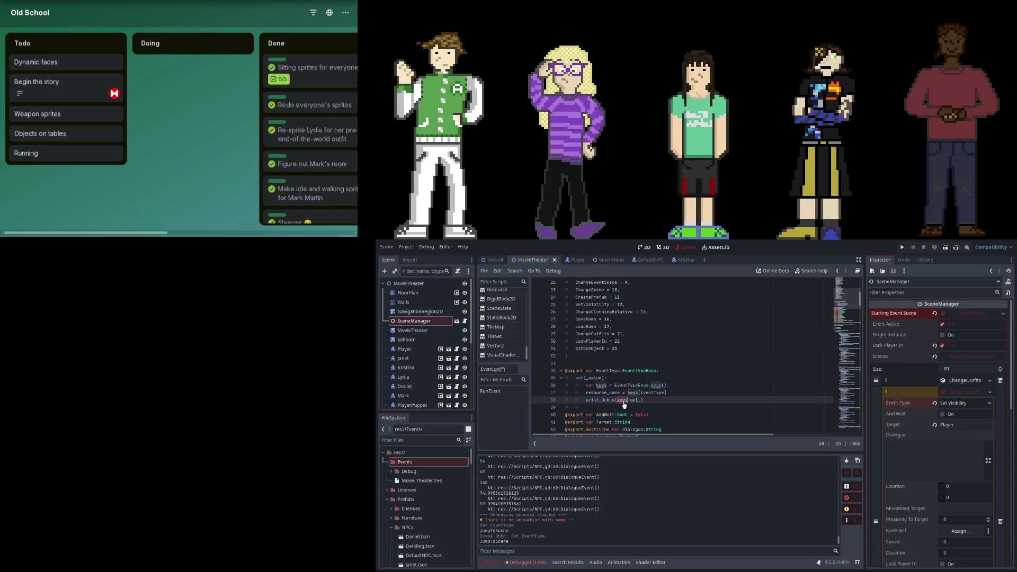
click(628, 392)
text(EventTypeEnum)
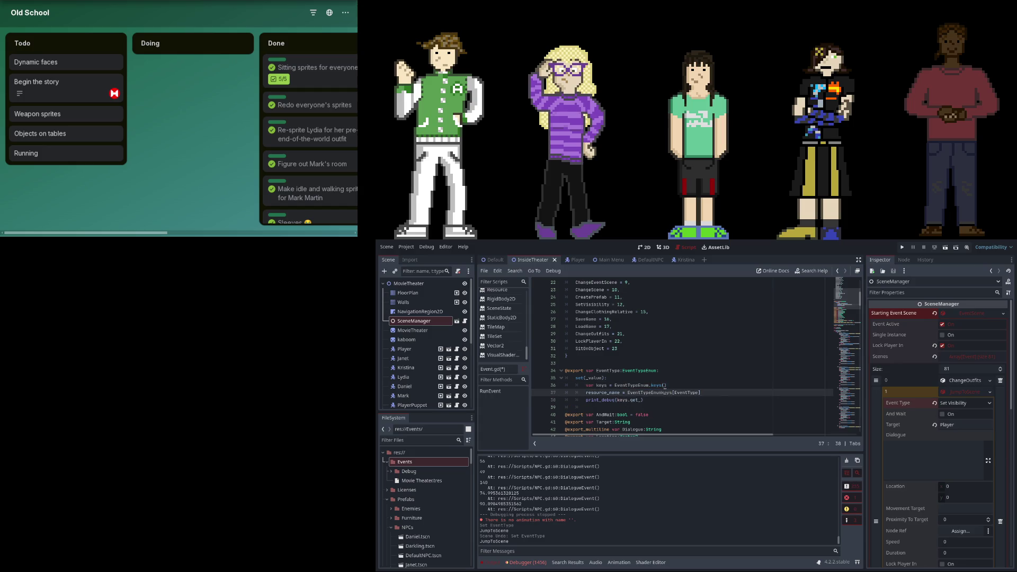
drag(665, 393, 690, 396)
key(BackSpace)
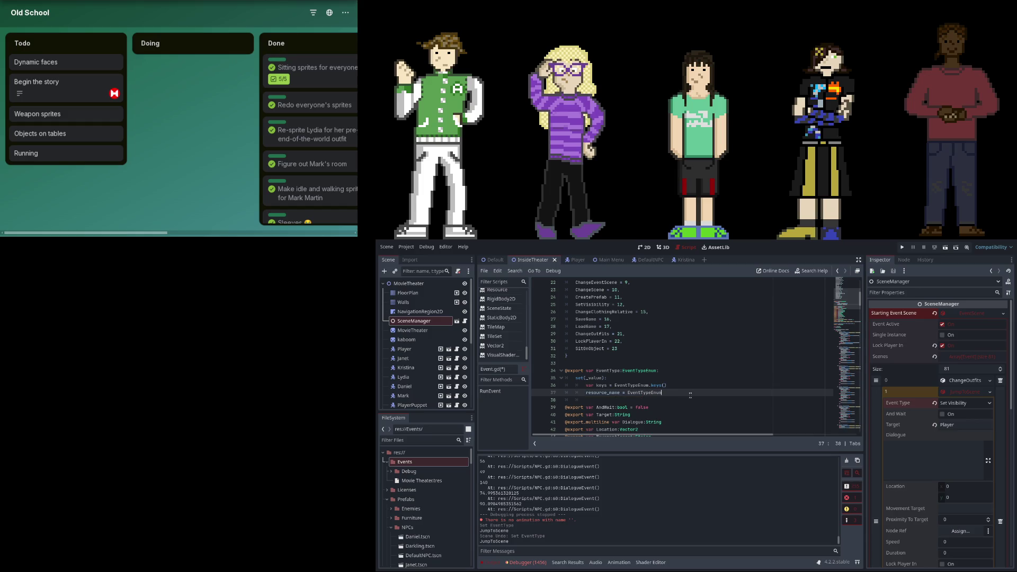
- Complete resource_name as EventTypeEnum.find_key(EventType) and delete the unused keys variable line
text(.get_)
key(BackSpace)
key(BackSpace)
key(BackSpace)
key(Down)
key(Return)
text(nd_key(Even)
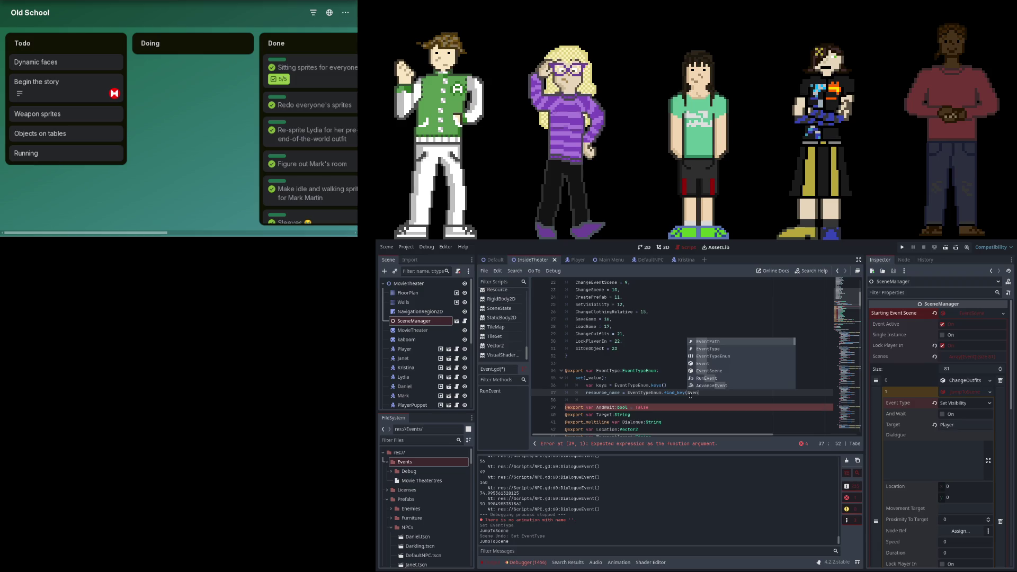
key(Down)
key(Return)
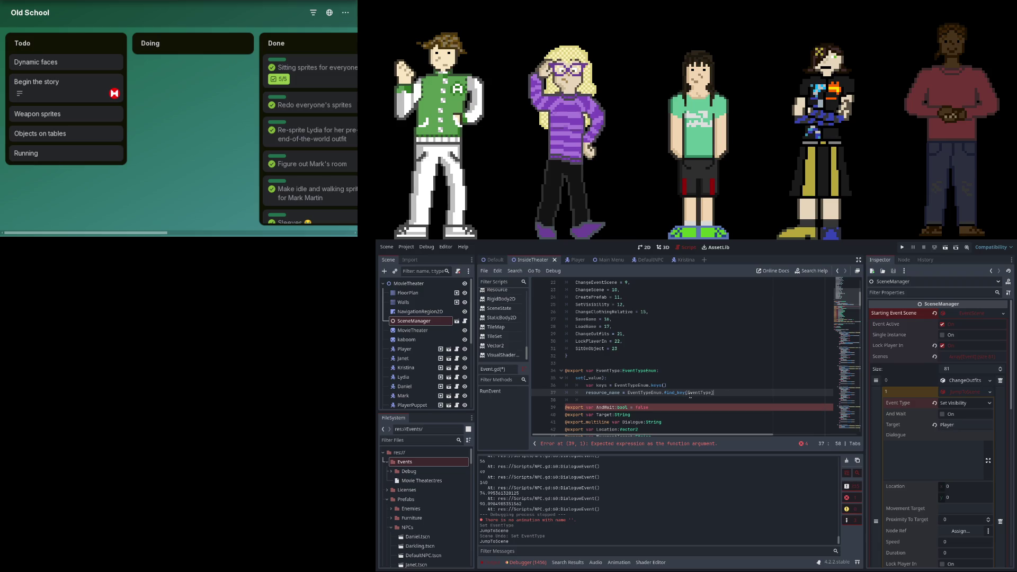
drag(675, 385, 703, 378)
key(BackSpace)
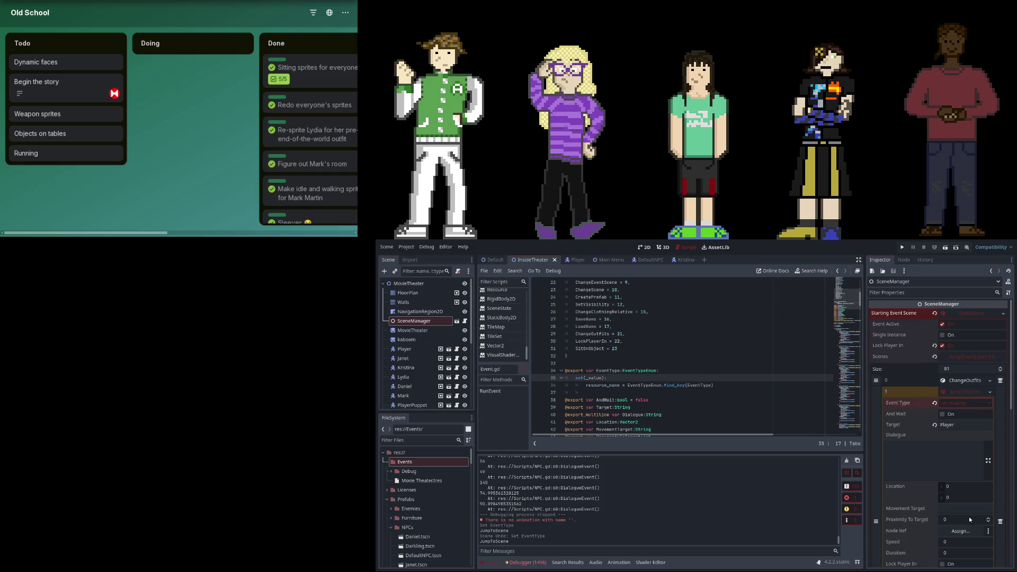
- Save the script, then expand and collapse Scenes elements 1–3 to refresh their names
key(ctrl+s)
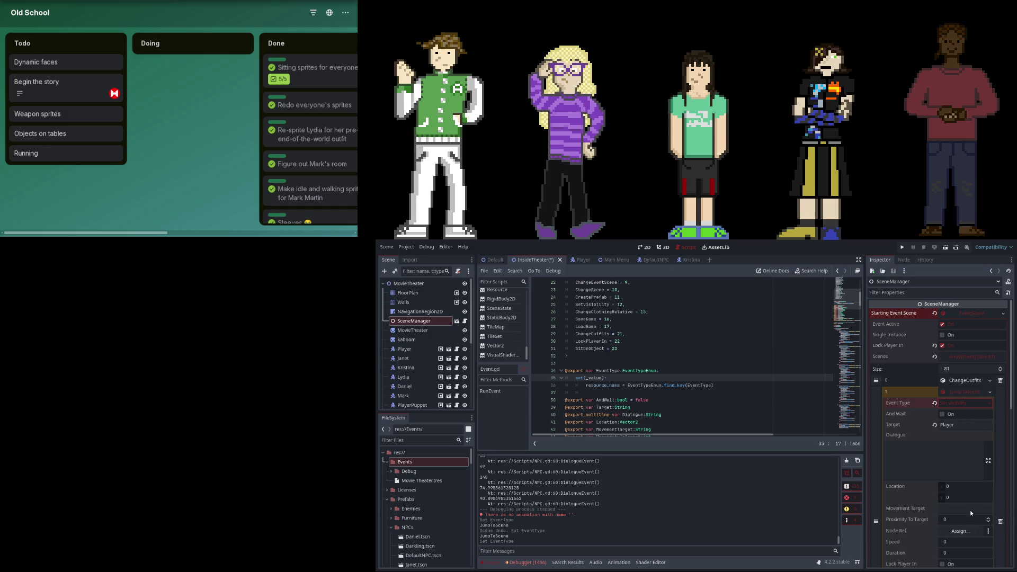
key(ctrl+z)
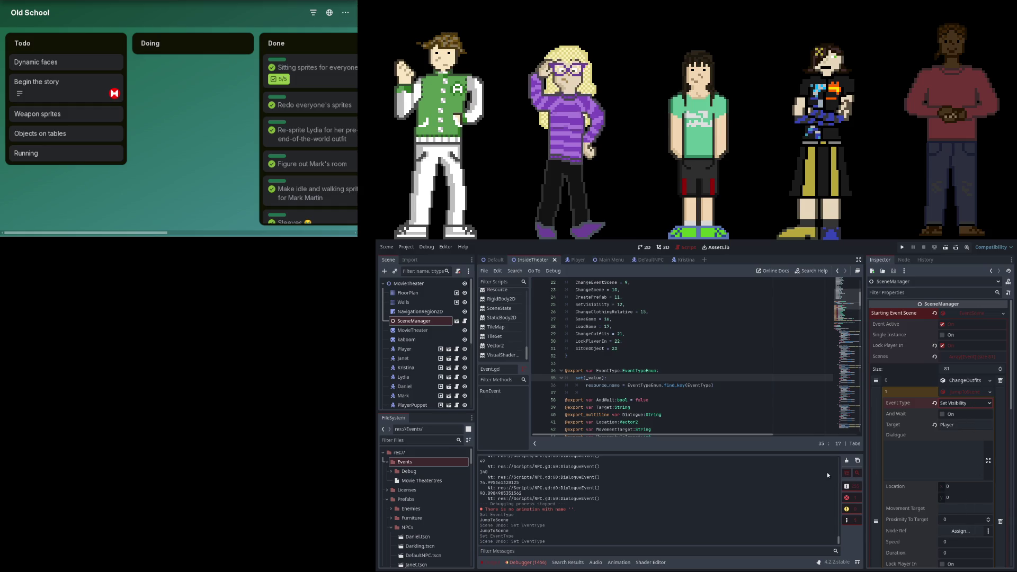
click(960, 393)
click(962, 404)
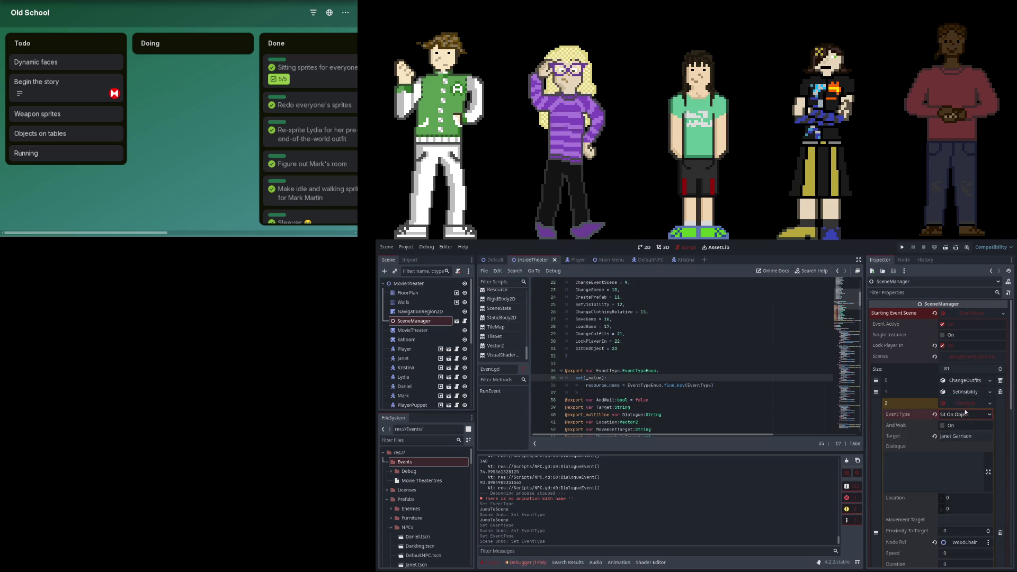
click(962, 403)
click(967, 414)
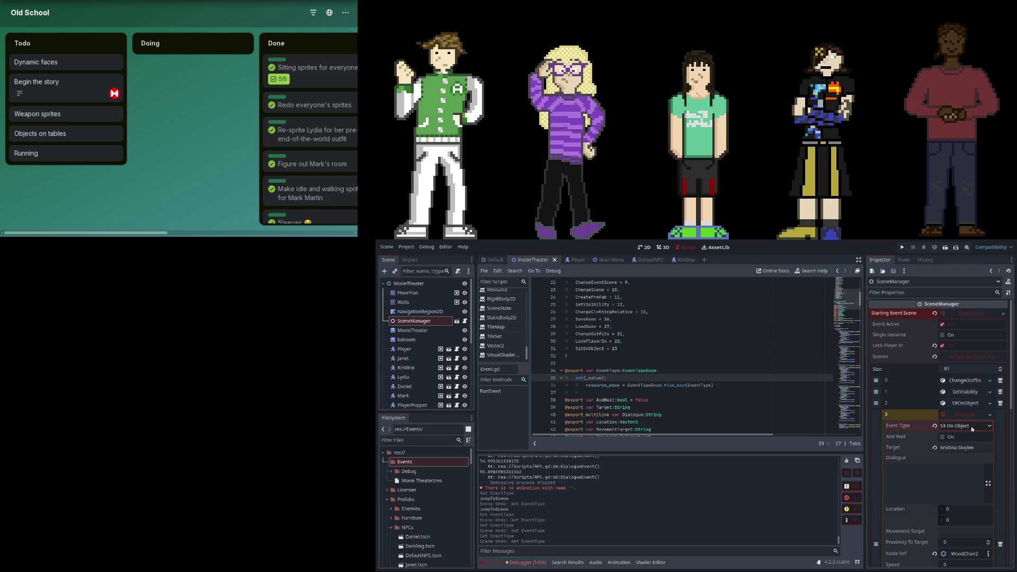
click(971, 415)
click(972, 427)
click(973, 426)
- Refresh Scenes elements 4–6 so they show the SitOnObject name
click(971, 429)
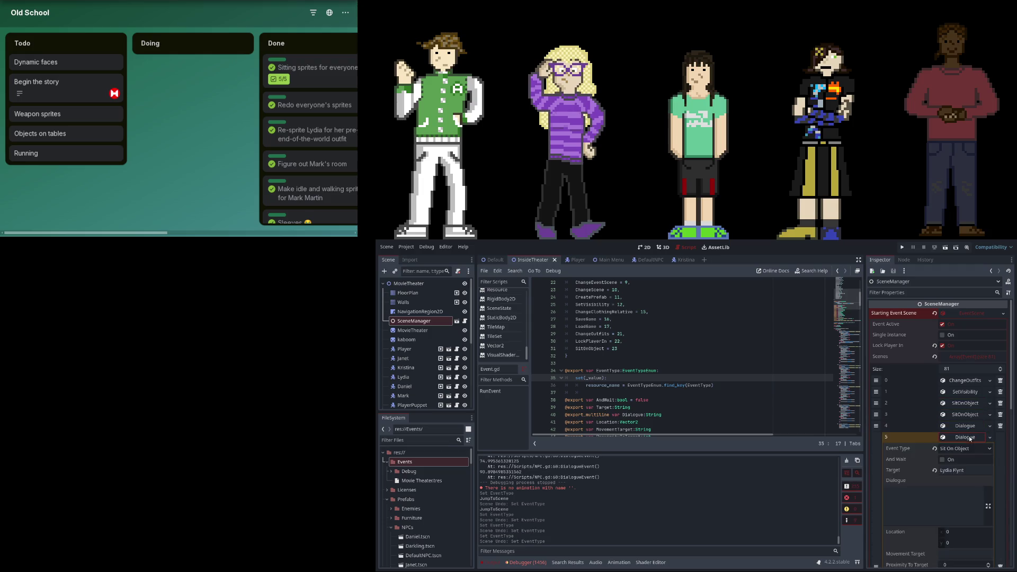
click(971, 427)
click(971, 426)
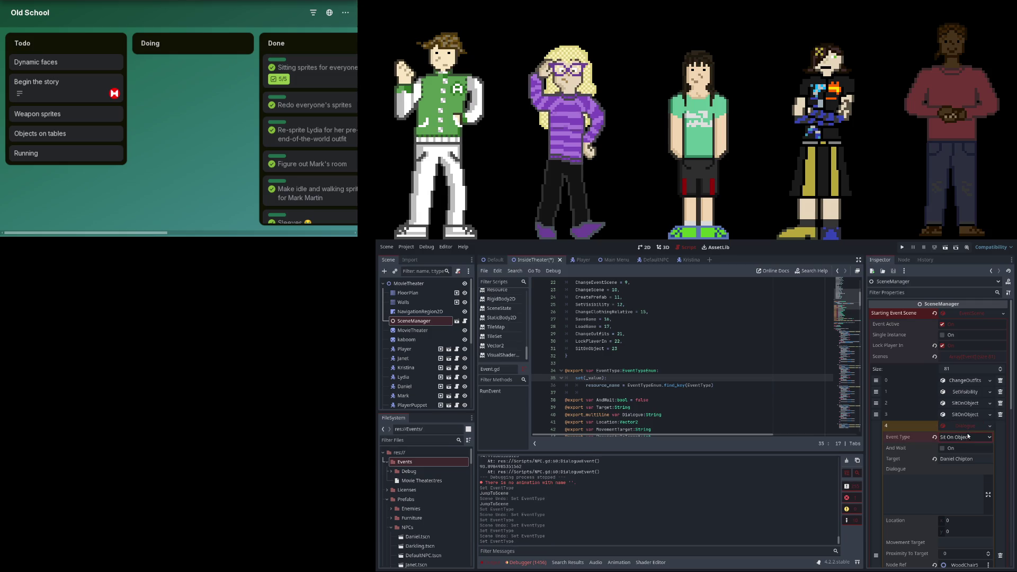
click(970, 426)
click(969, 438)
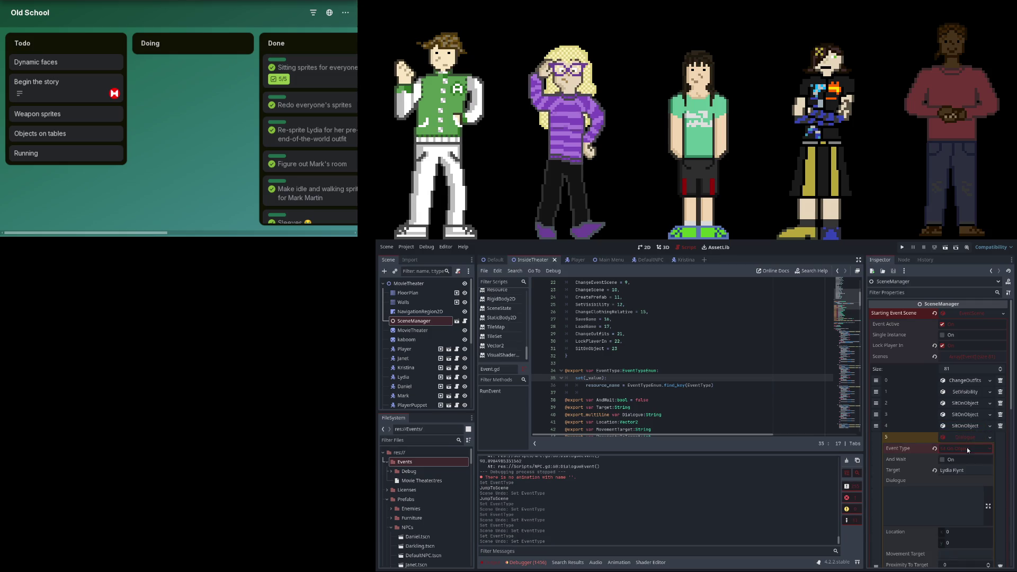
click(968, 440)
scroll(969, 373, down, 5)
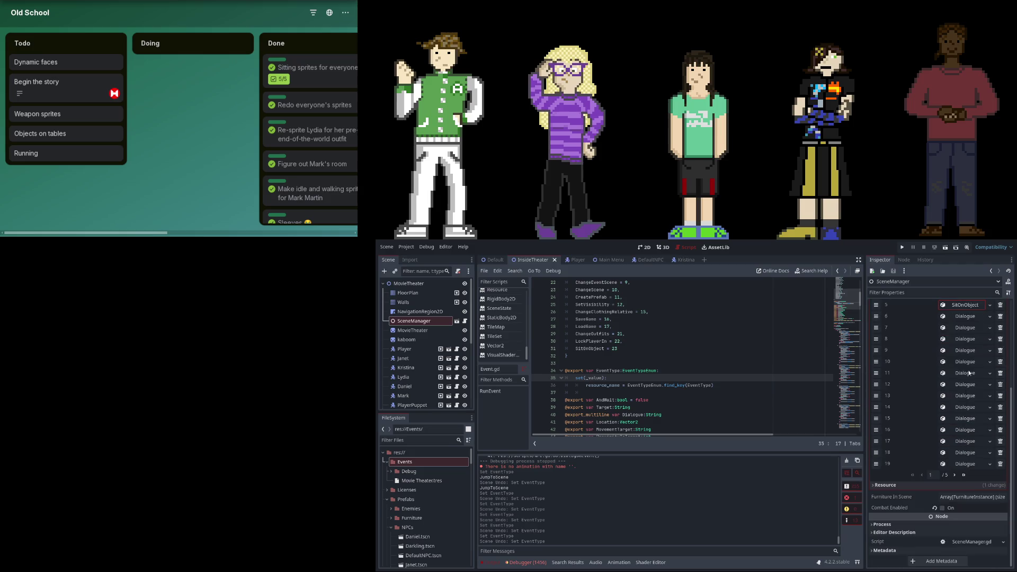
click(958, 318)
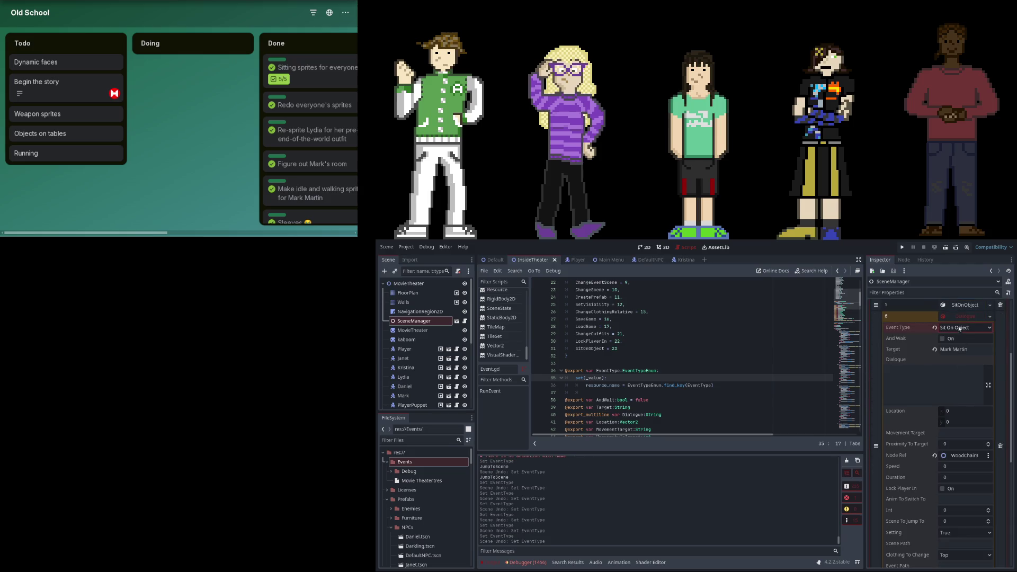
click(963, 316)
scroll(890, 362, up, 5)
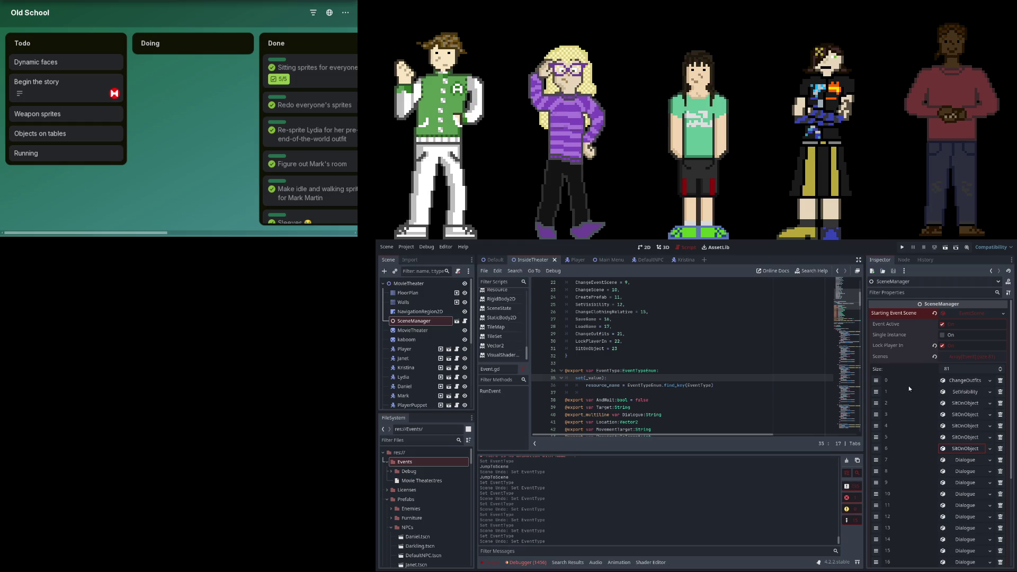
- Try wrapping line 36's EventTypeEnum expression in a to_string() call via autocomplete
click(627, 385)
text(sti)
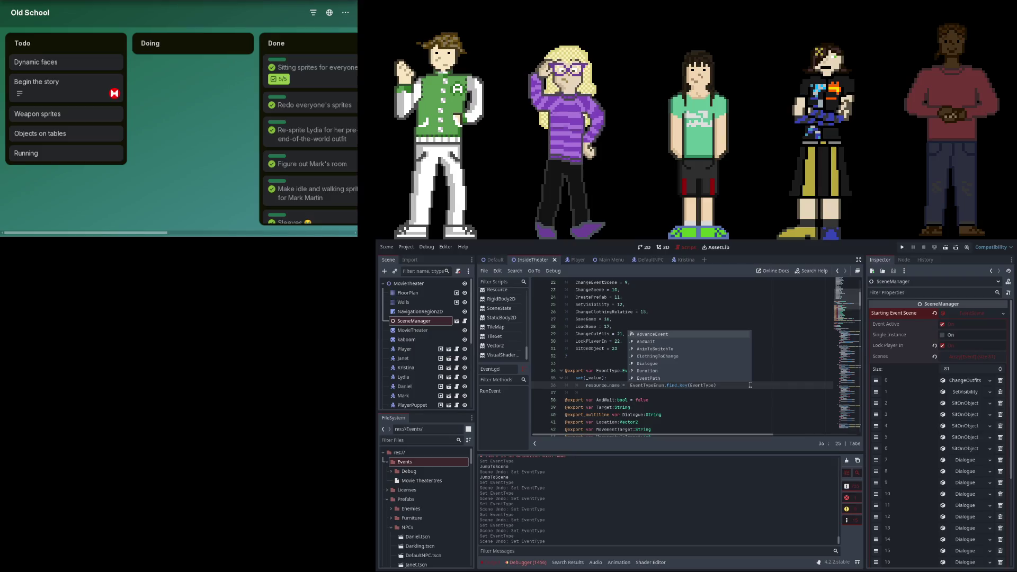
key(BackSpace)
text(ri)
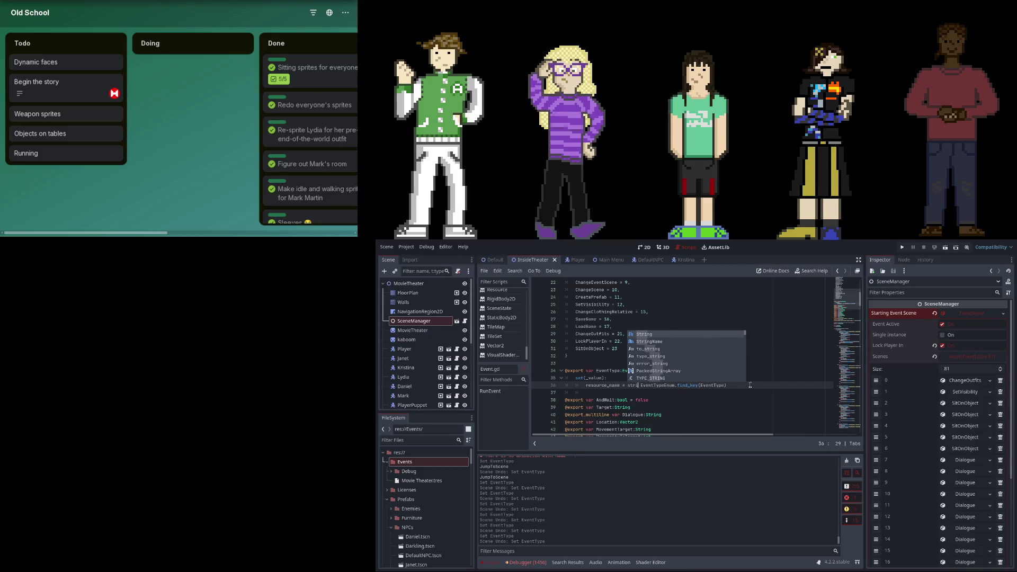
key(Down)
key(Down)
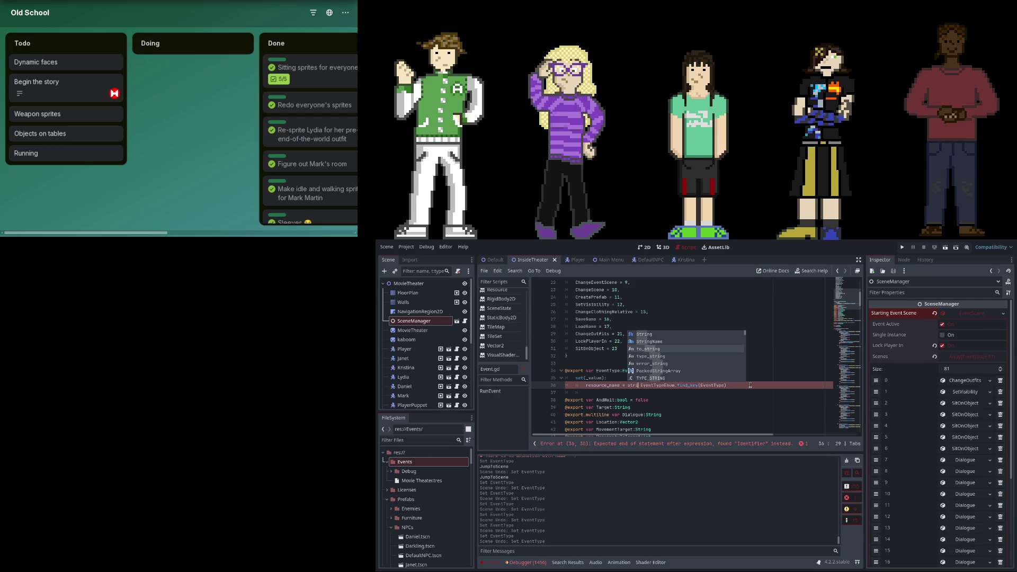
key(Return)
key(Delete)
key(Delete)
key(BackSpace)
text(E)
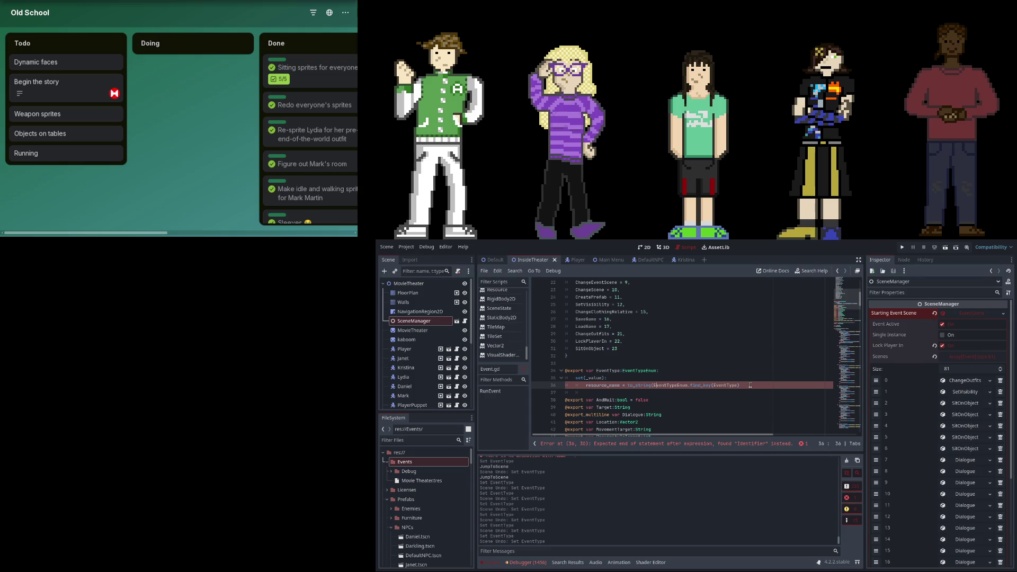
- Undo the to_string wrapping, restoring the plain find_key(EventType) assignment on line 36
click(748, 386)
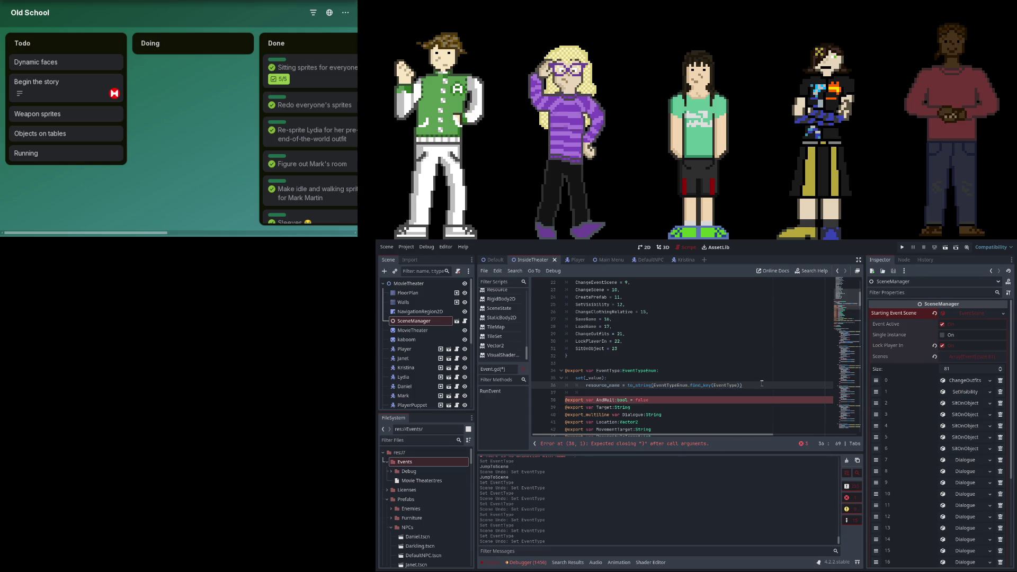
key(BackSpace)
key(ctrl+Left)
key(ctrl+Left)
key(ctrl+Left)
key(BackSpace)
key(BackSpace)
key(BackSpace)
text(stri)
key(BackSpace)
key(BackSpace)
key(BackSpace)
key(Delete)
key(End)
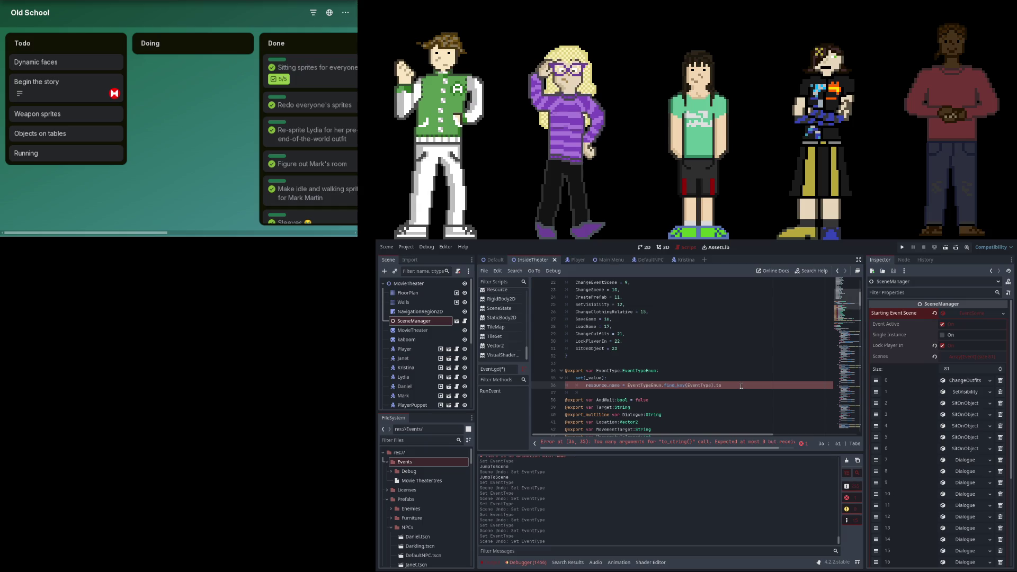
key(BackSpace)
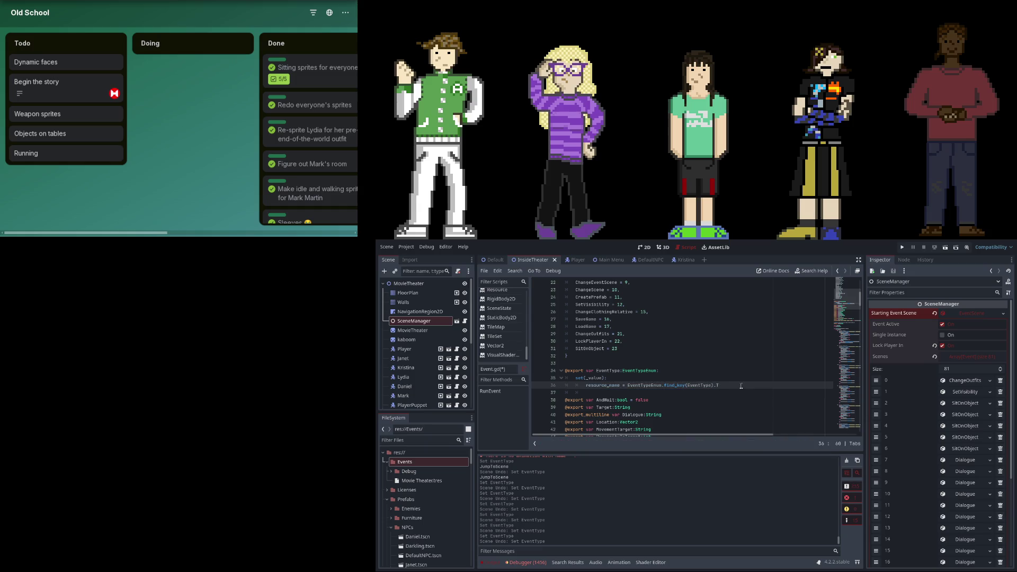
- Append .to_string() after find_key(EventType) on line 36 using an autocompleted to_string
key(Return)
text(to)
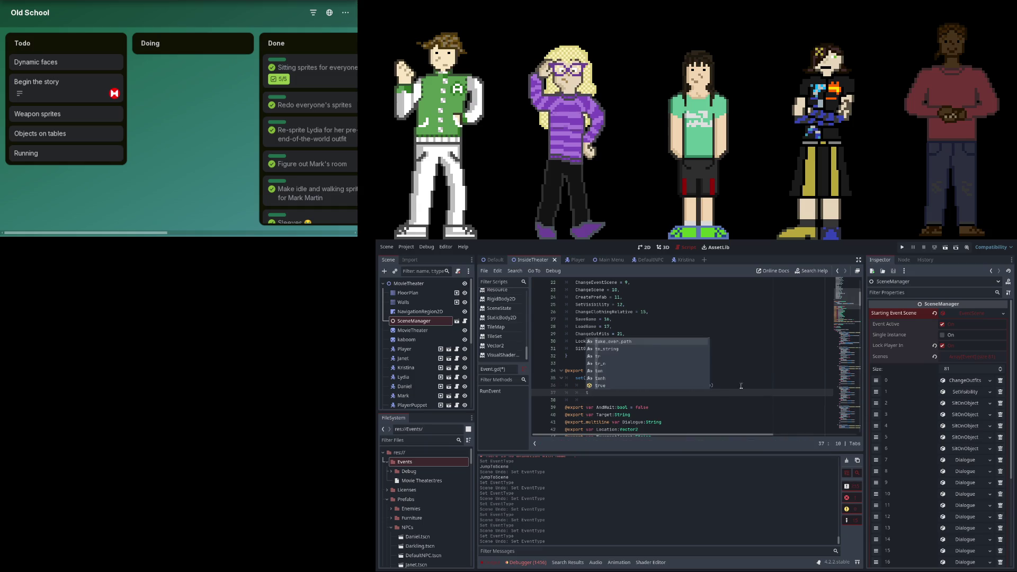
key(BackSpace)
key(Down)
key(Return)
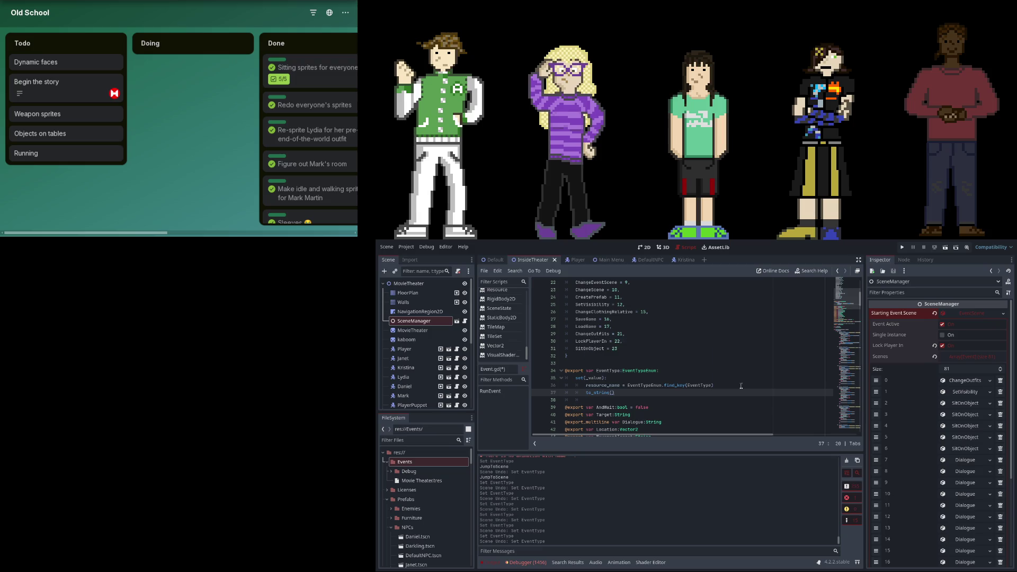
key(End)
key(shift+Home)
key(BackSpace)
key(BackSpace)
key(ctrl+v)
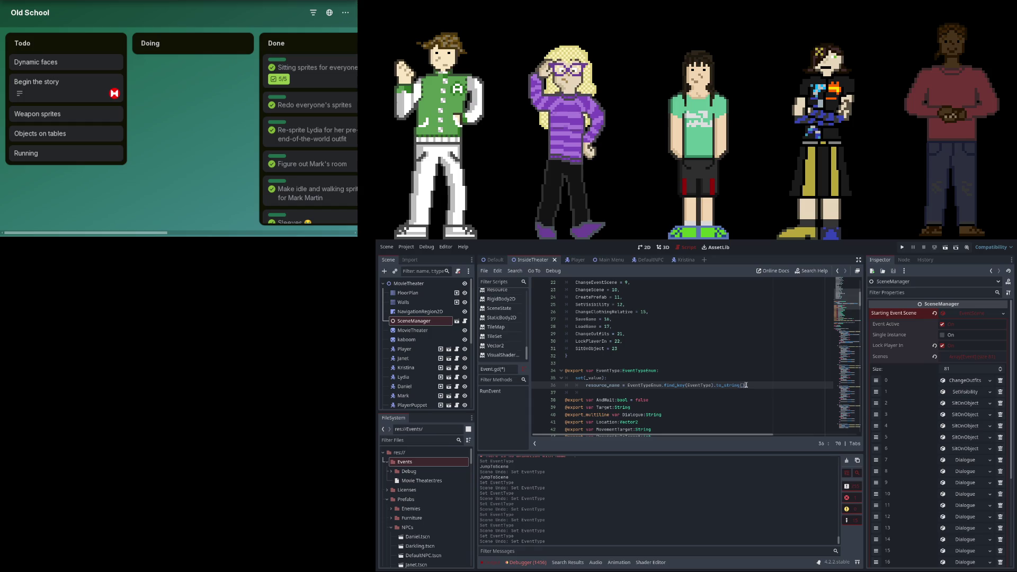
- Expand and collapse Scenes item 7 in the Inspector so it shows MovementLocal
click(957, 382)
click(957, 382)
click(973, 459)
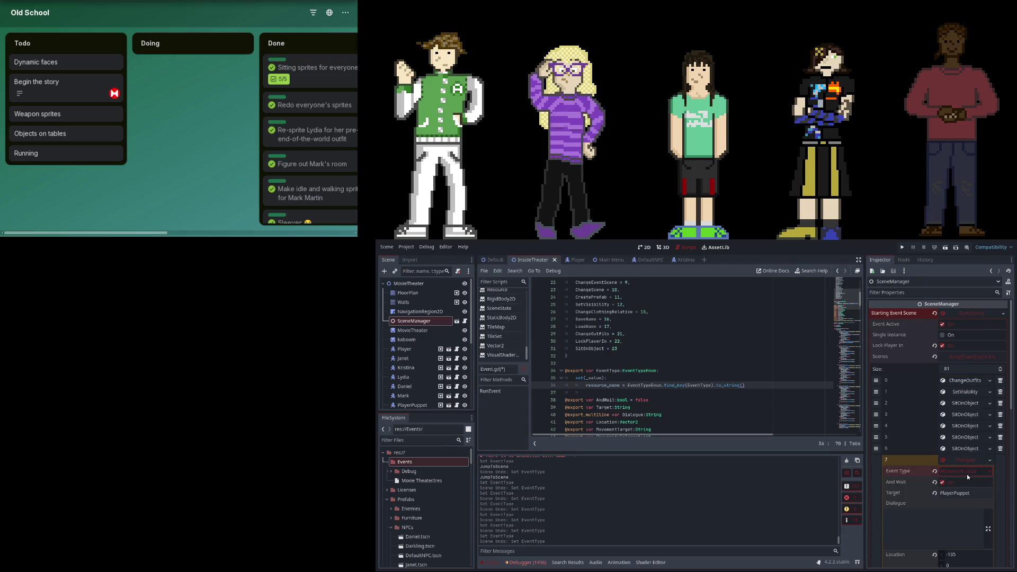
click(973, 460)
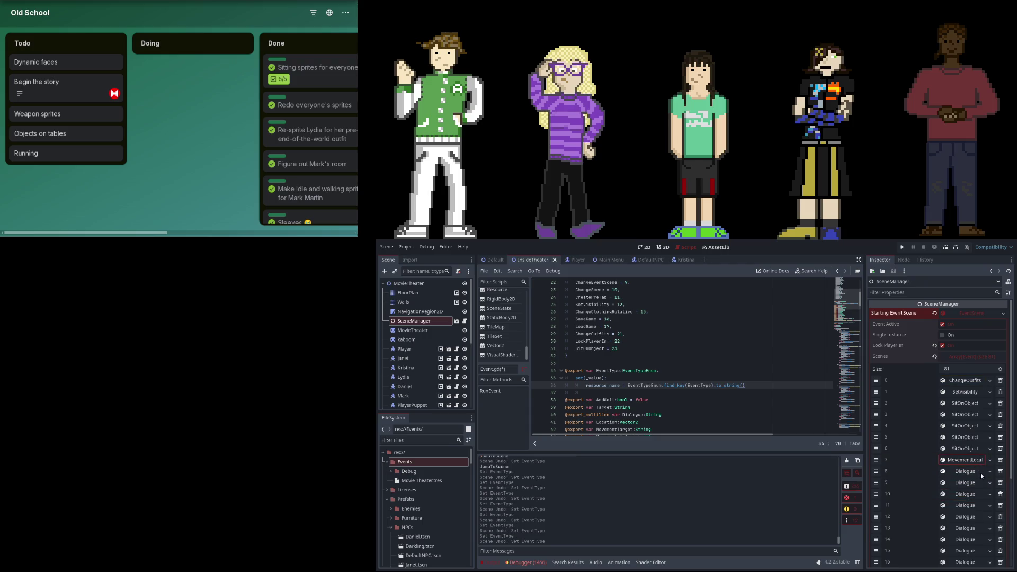
- Append + (Target) to line 36 and save Event.gd
click(765, 384)
text(arget)
key(ctrl+s)
- Re-expand Scenes items 0 and 1 to refresh their names
click(981, 379)
click(976, 382)
click(976, 391)
click(973, 393)
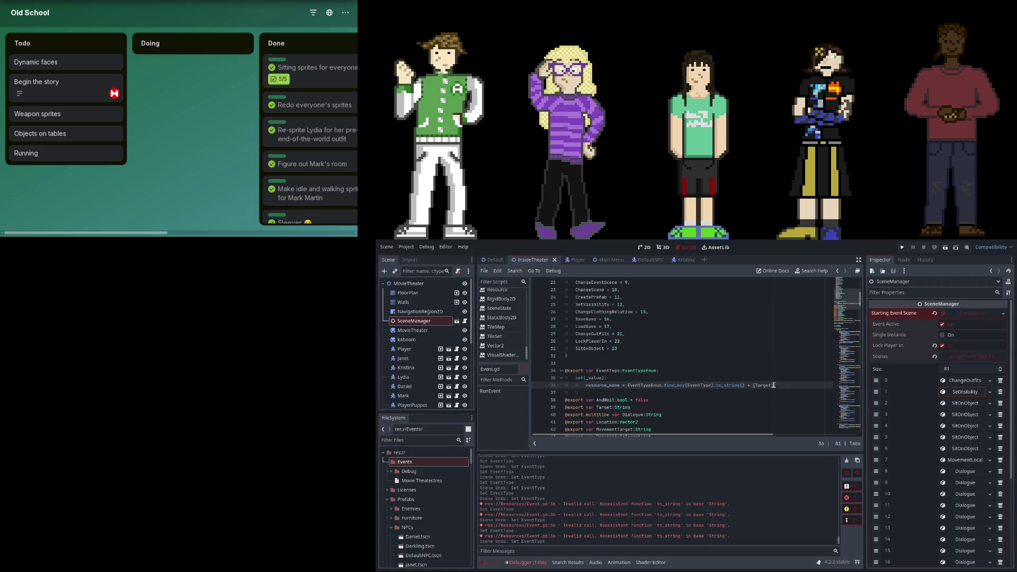
- Remove the plus sign before (Target) on line 36 and test it on item 0
click(749, 385)
key(BackSpace)
key(Delete)
click(965, 381)
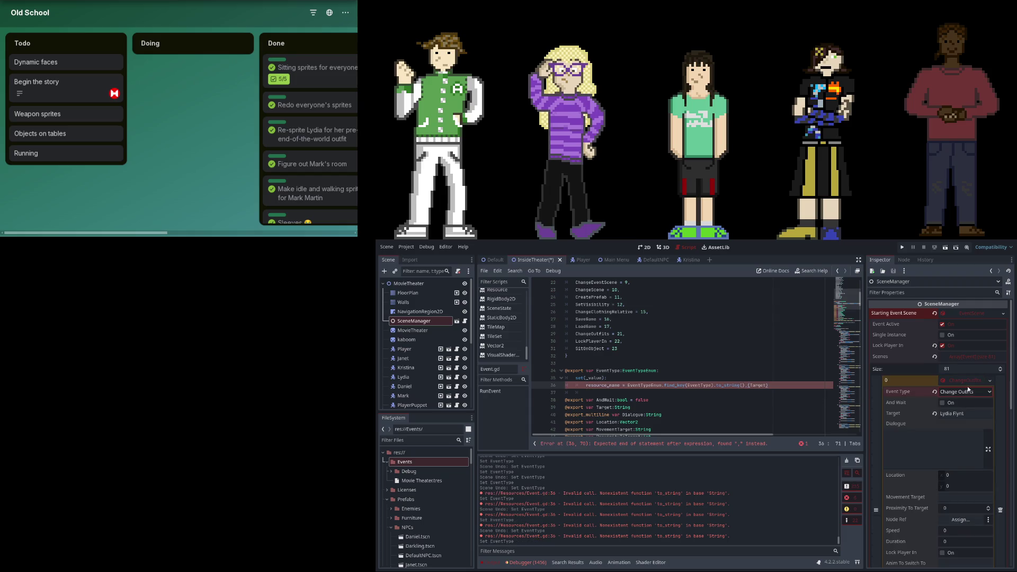
click(968, 380)
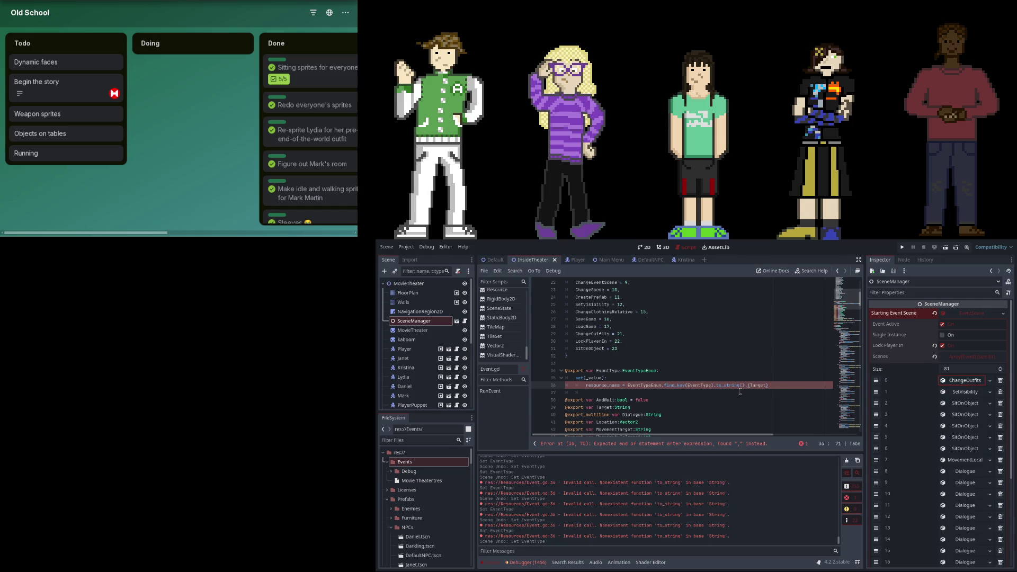
click(789, 388)
- Try wrapping the line 36 expression in square brackets, then remove them
shift+click(627, 385)
text([)
click(967, 381)
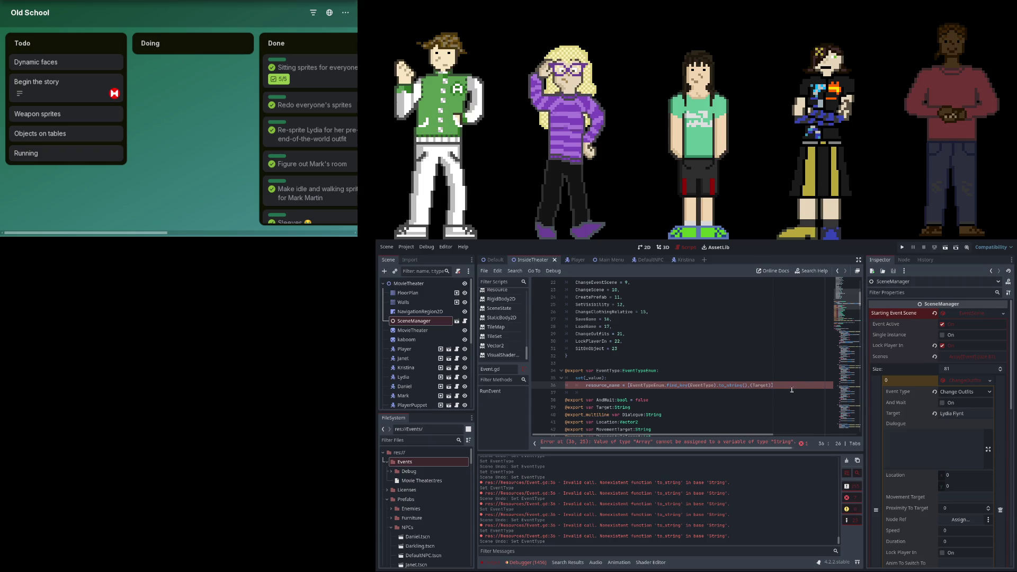
key(BackSpace)
key(End)
key(BackSpace)
- Try a String( conversion with a comma before Target, then undo it
click(747, 387)
click(625, 385)
text(String()
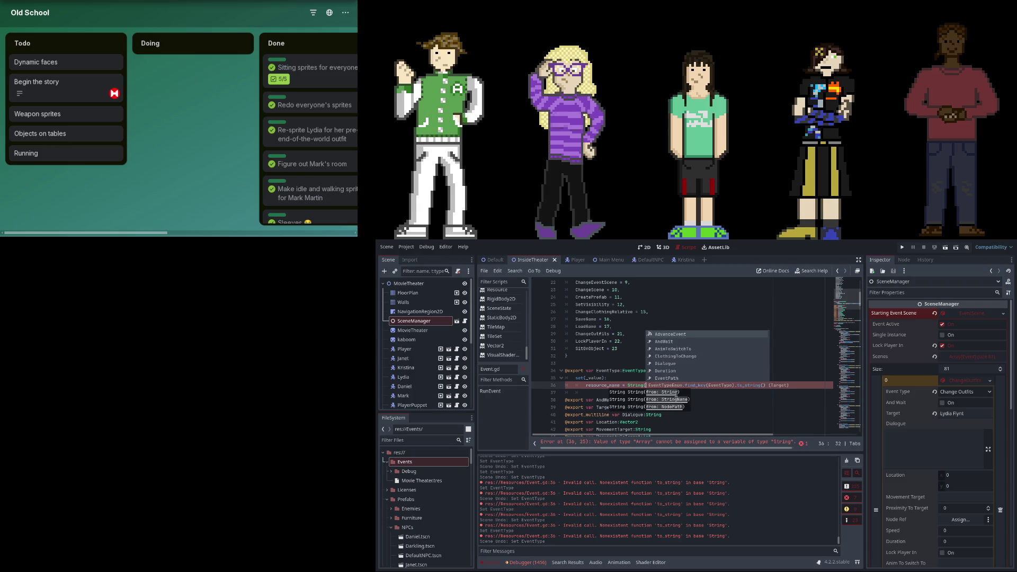
key(Escape)
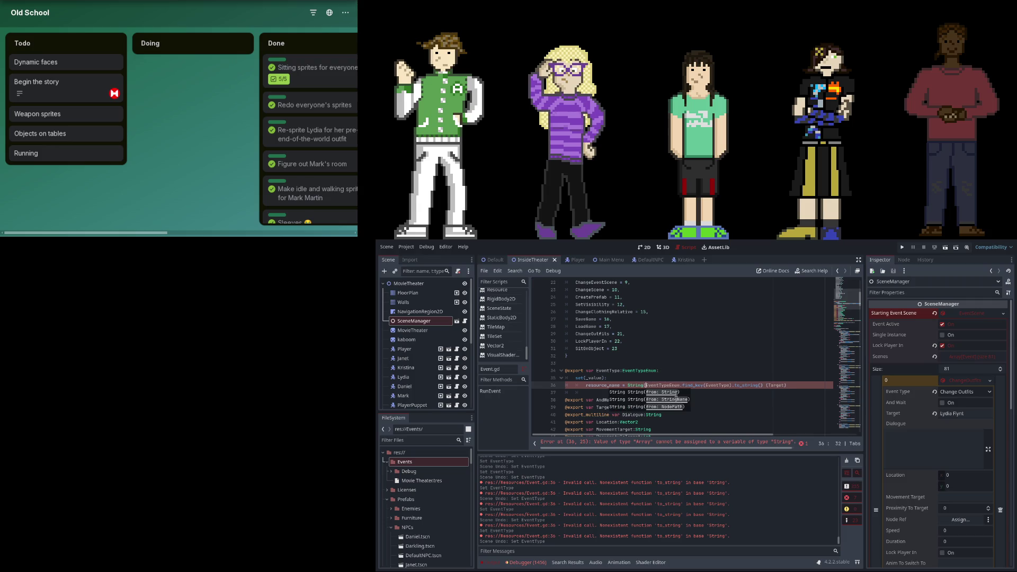
click(766, 385)
key(BackSpace)
text(,)
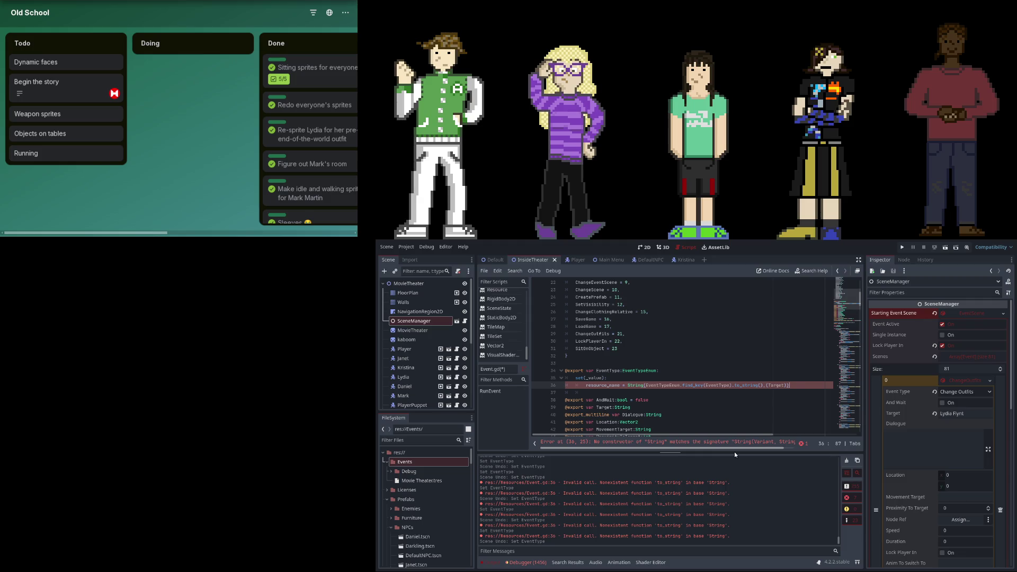
key(ctrl+z)
key(ctrl+z)
key(ctrl+z)
key(ctrl+z)
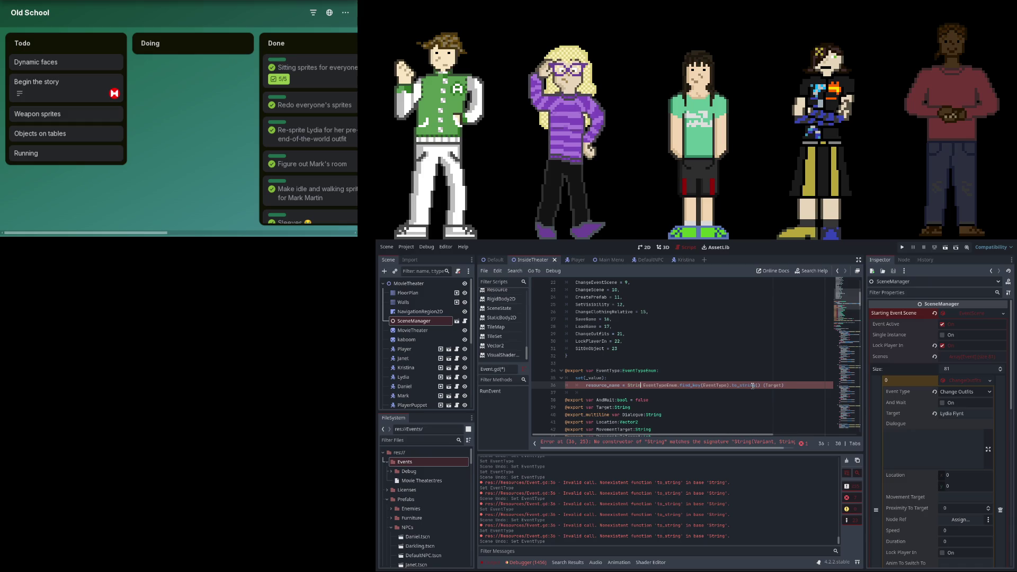
- Concatenate "(" + Target + ")" as quoted strings and delete the stray parenthesis
text(+)
text(")
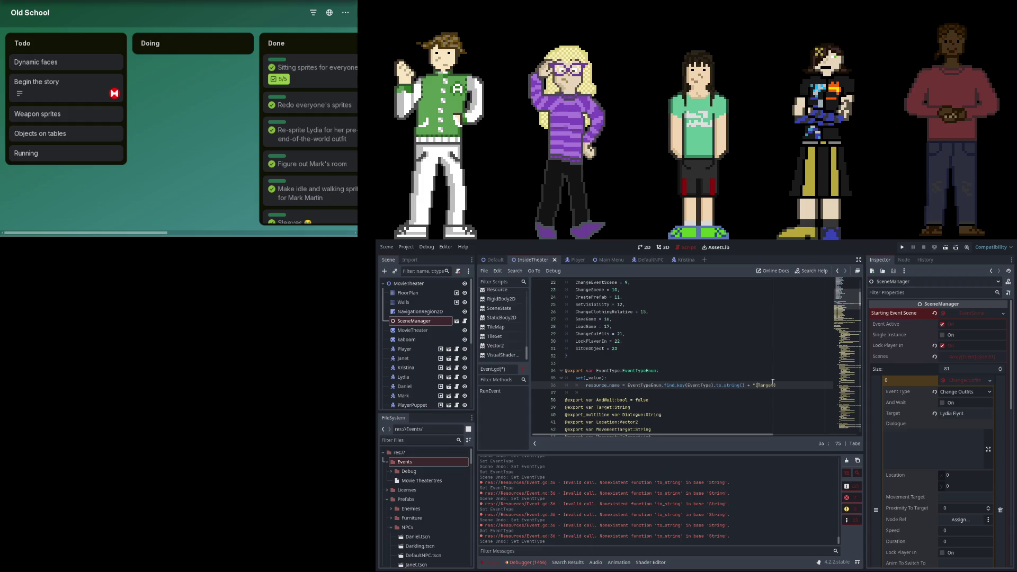
text(" + )
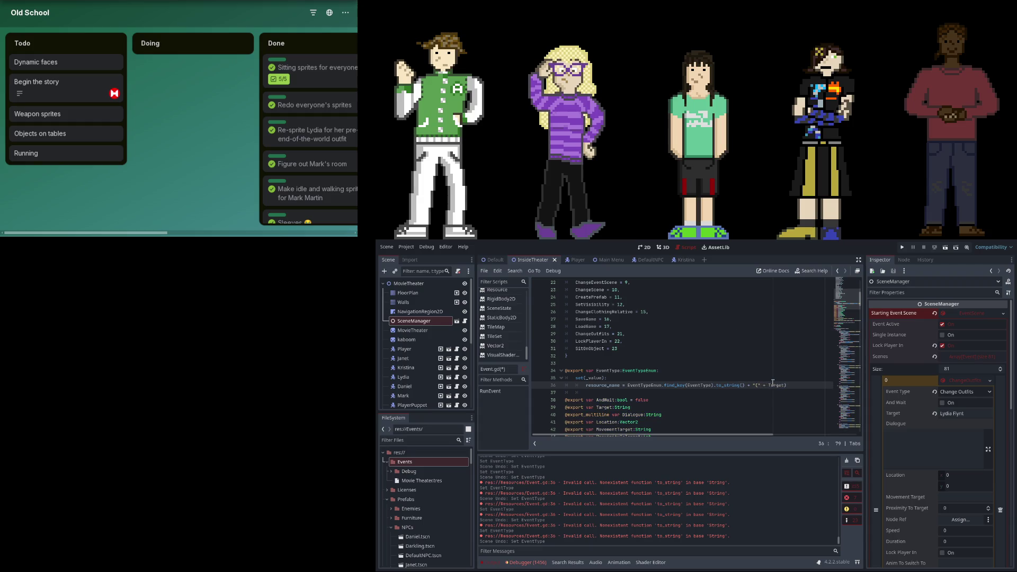
text( ")")
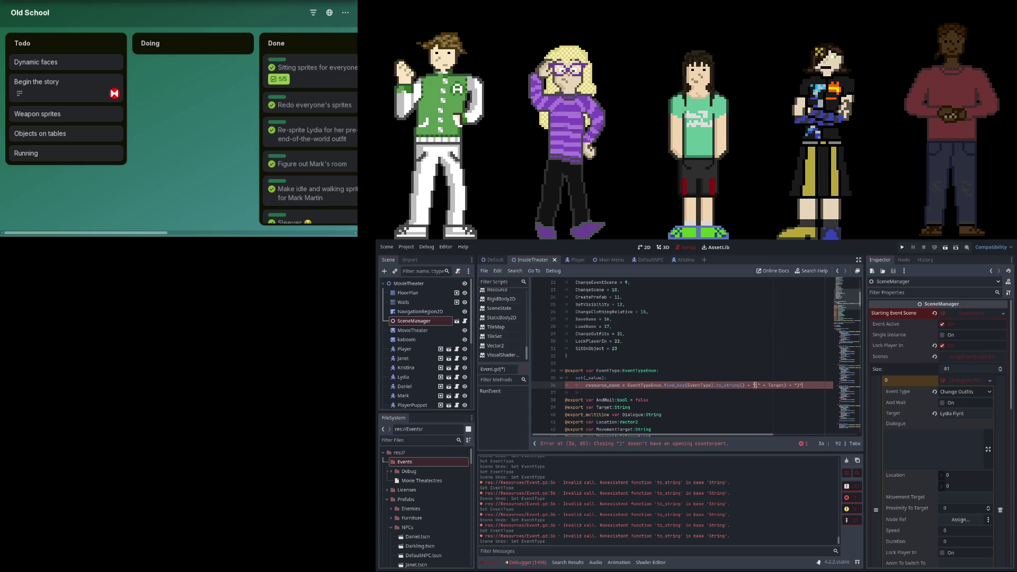
click(787, 387)
key(Delete)
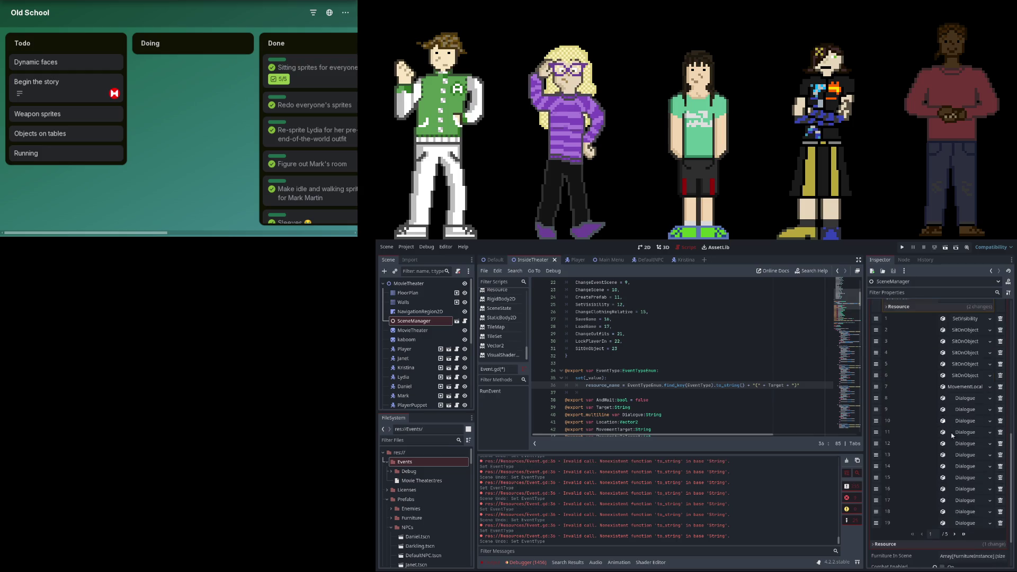
click(977, 433)
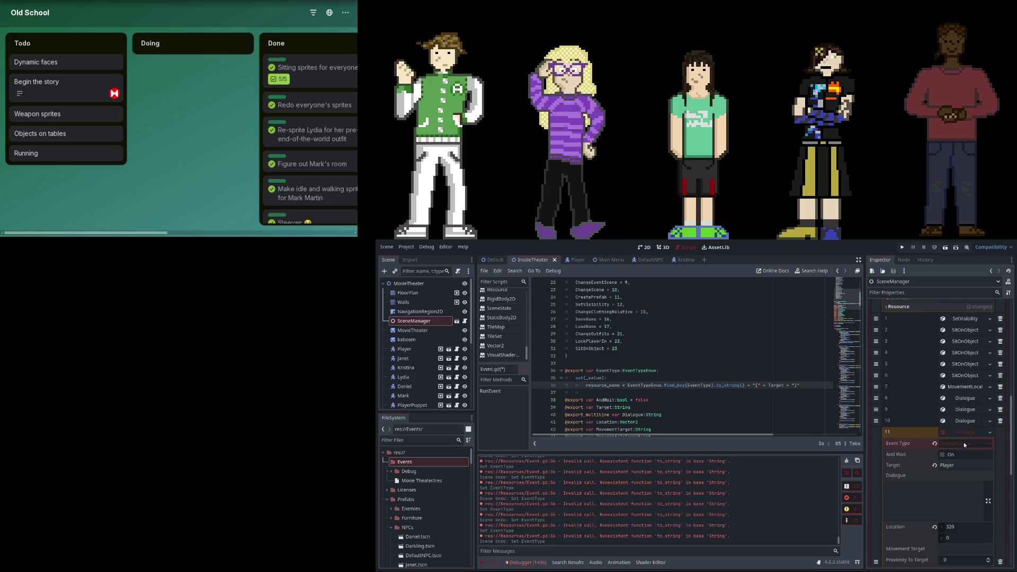
- Check event entries 11 and 10, then delete .to_string() from the resource_name line
click(985, 433)
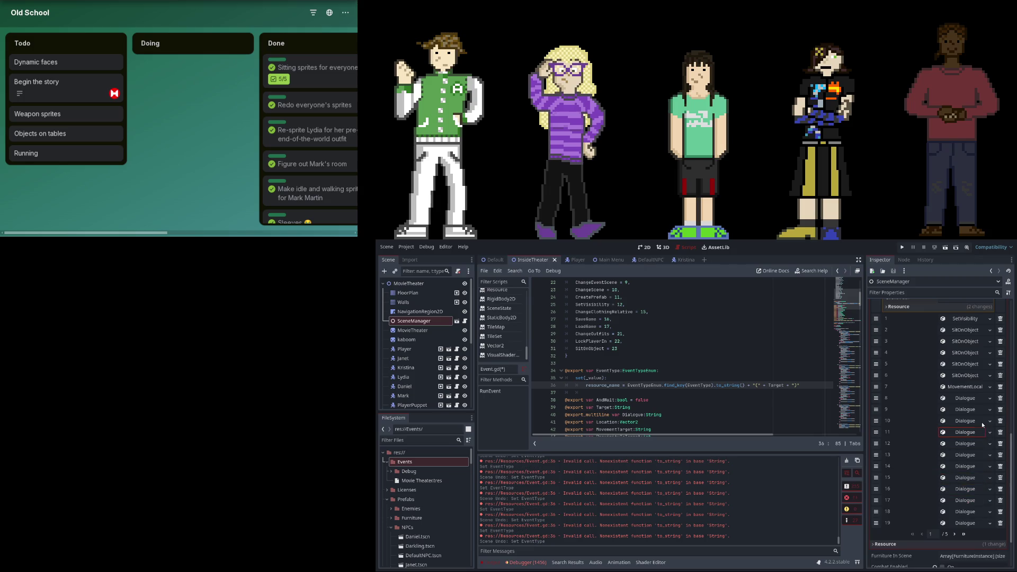
click(979, 422)
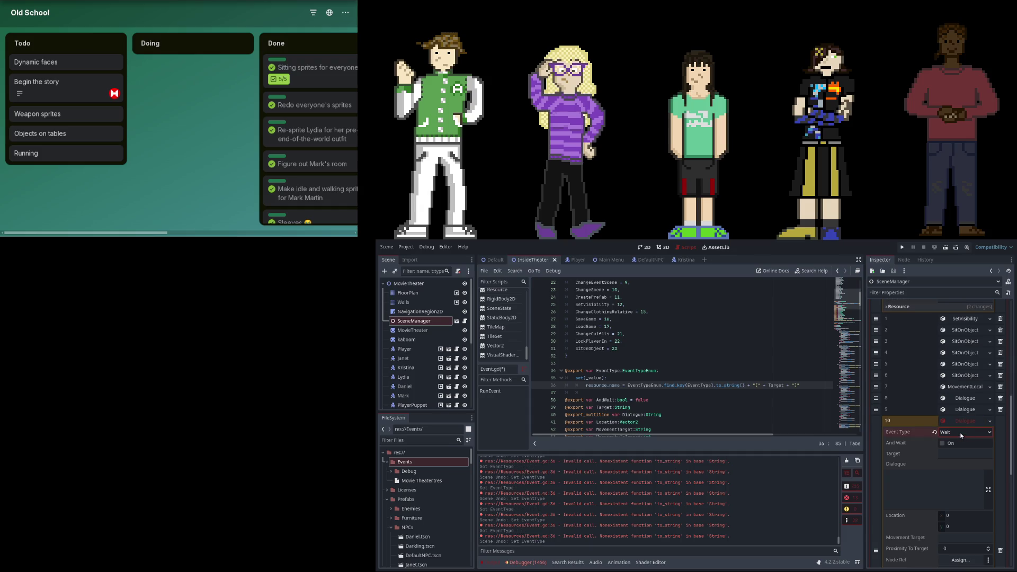
click(967, 420)
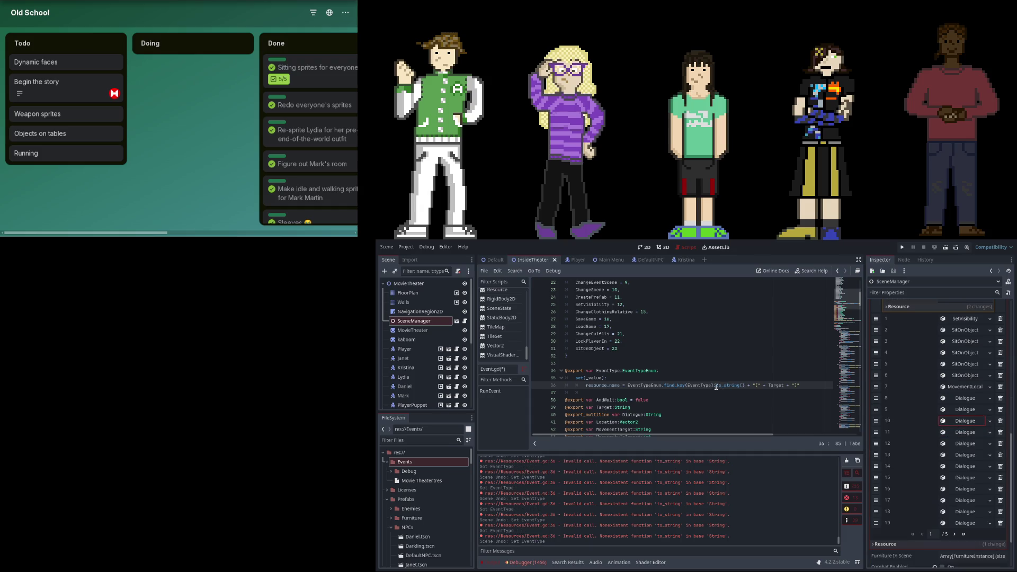
drag(716, 387, 758, 387)
key(BackSpace)
key(BackSpace)
- Try var_to_str from autocomplete on a new setter line, then remove it
click(640, 378)
key(Return)
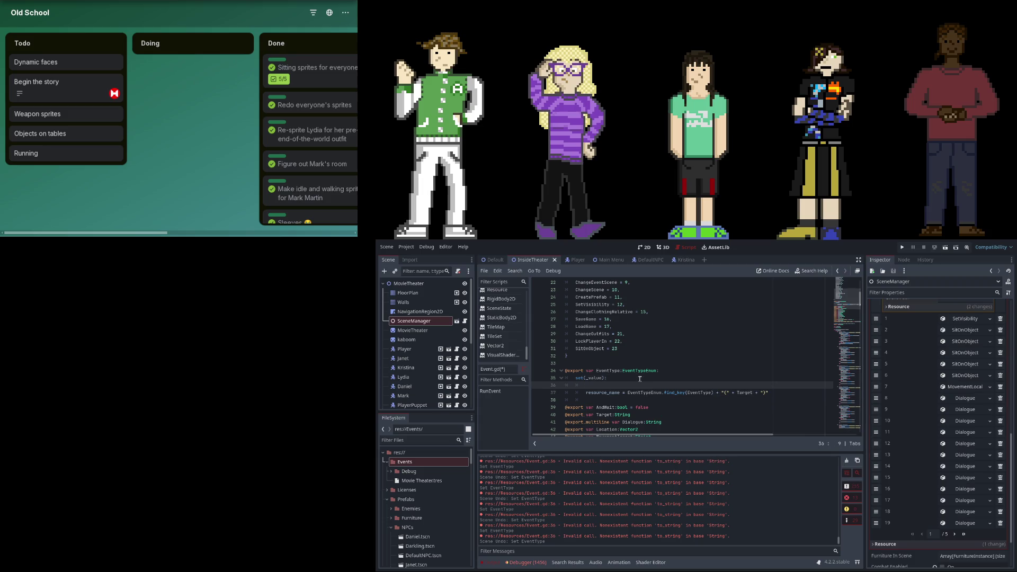
text(str)
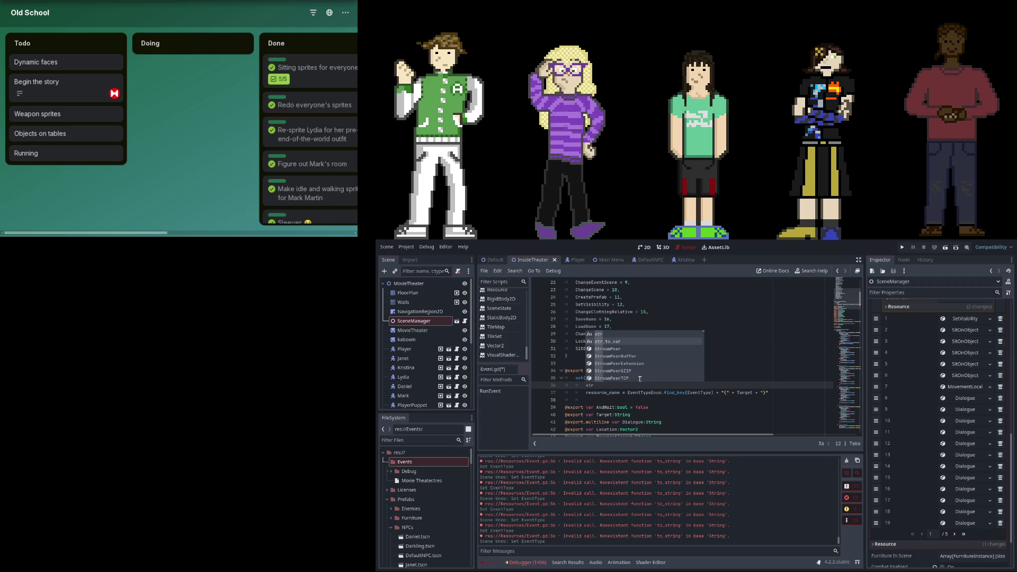
key(BackSpace)
key(BackSpace)
key(BackSpace)
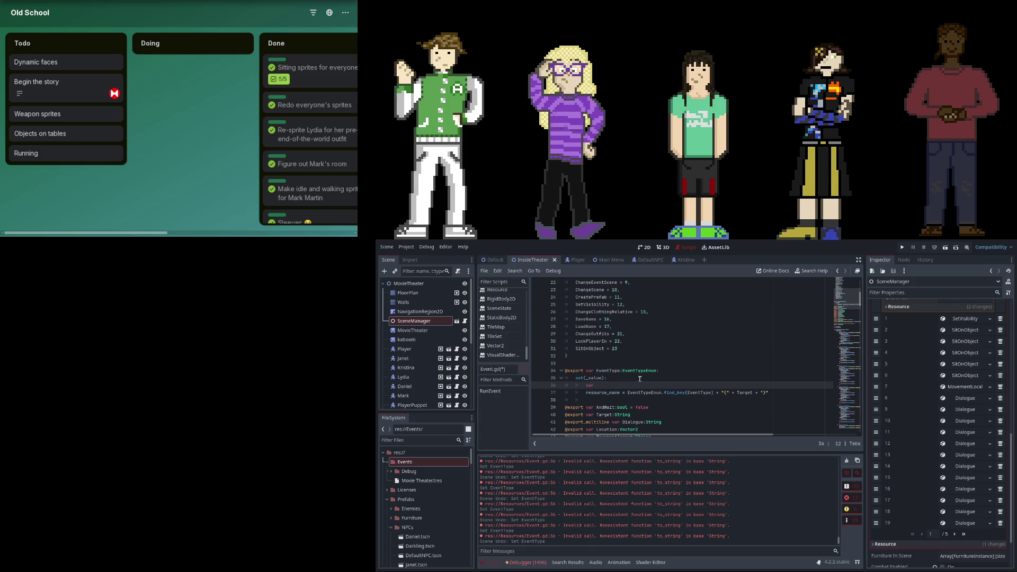
text(_)
key(Down)
key(Down)
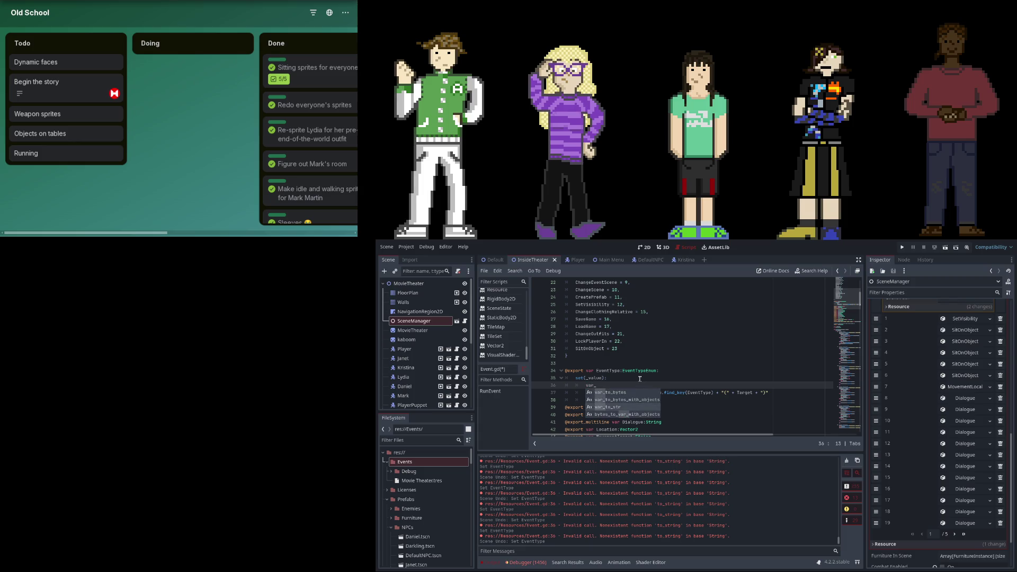
key(Return)
key(ctrl+BackSpace)
key(ctrl+BackSpace)
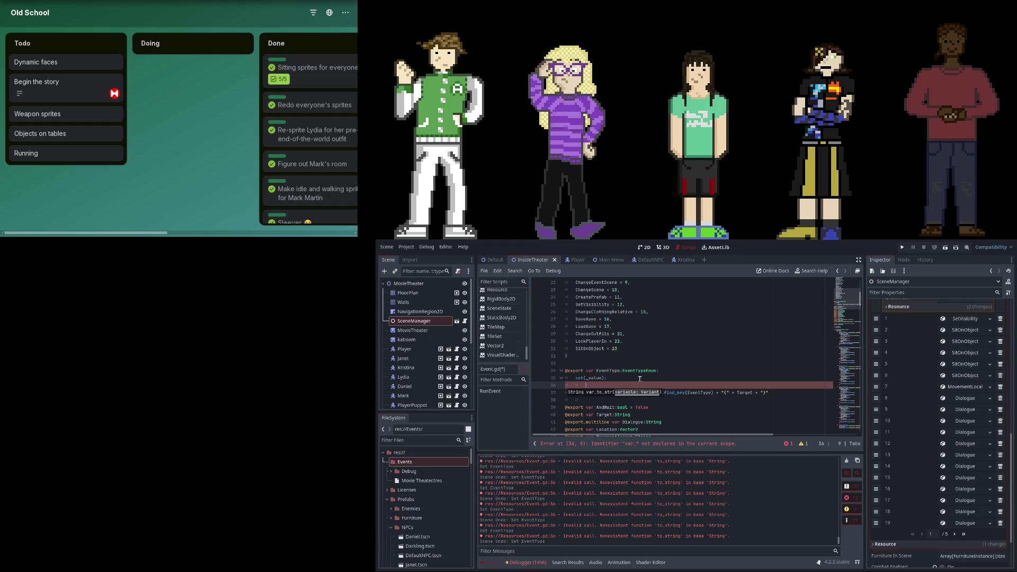
- Wrap find_key(EventType) in var_to_str(), then revert the wrapper
click(624, 393)
text(var_to_str()
click(743, 394)
text()))
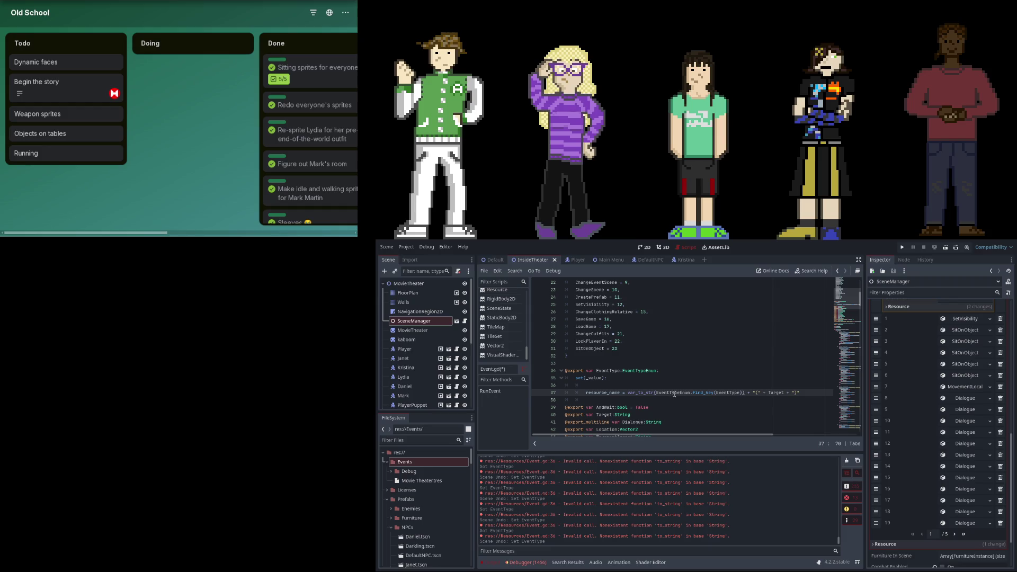
key(BackSpace)
drag(627, 393, 657, 393)
key(BackSpace)
click(942, 375)
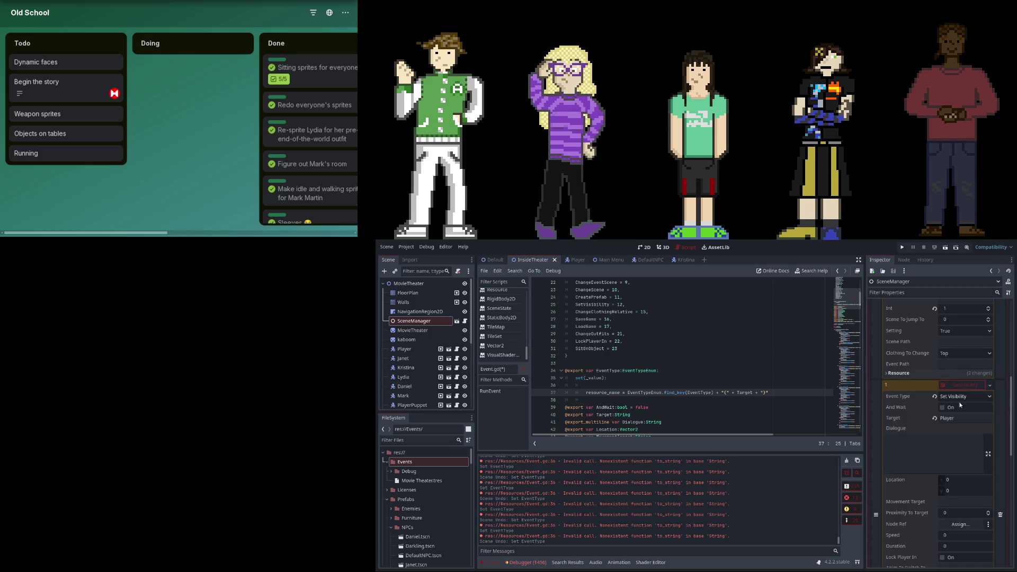
- Delete the empty line under the EventType setter and refresh entry 2's name
click(961, 387)
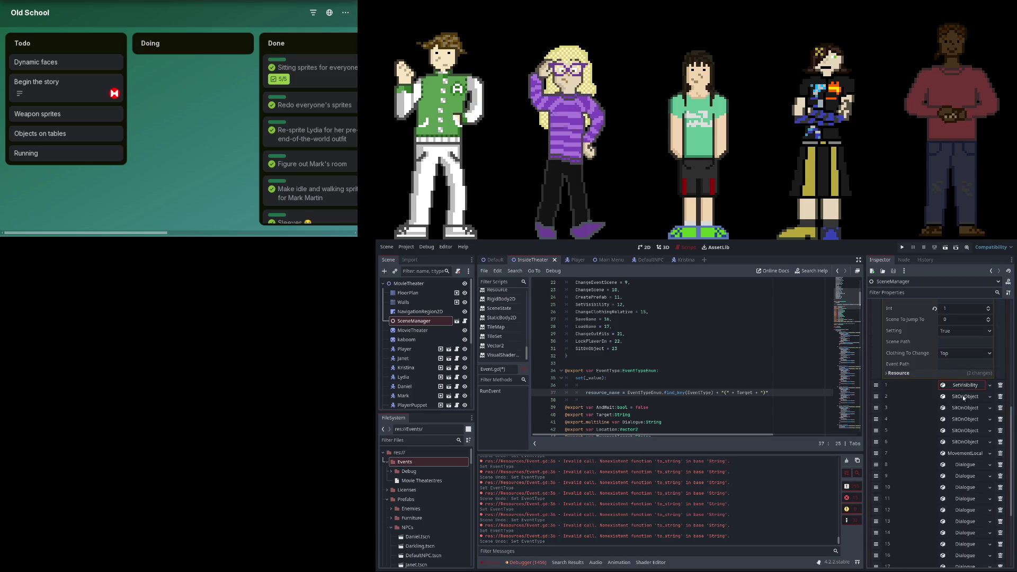
click(962, 397)
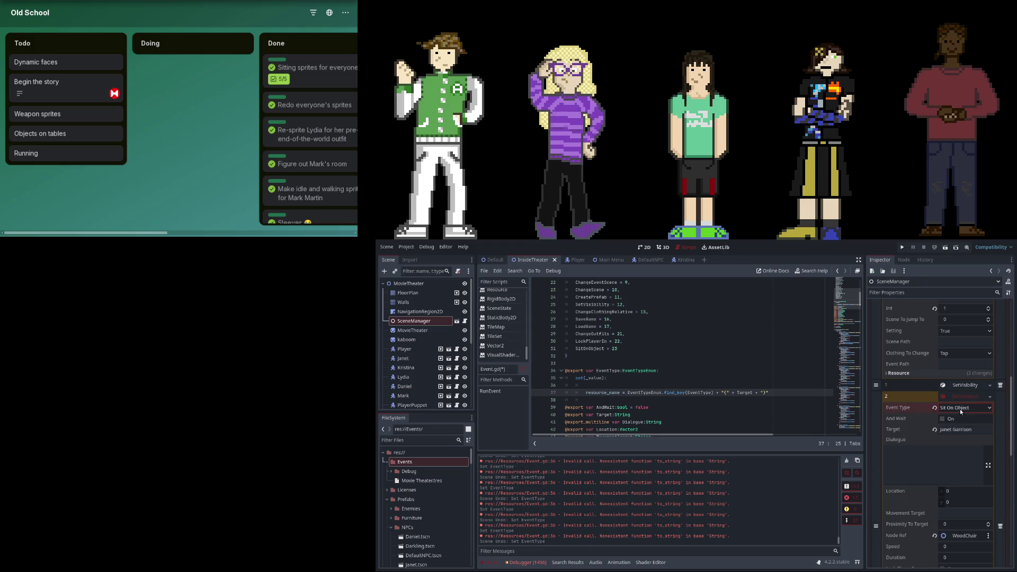
click(723, 382)
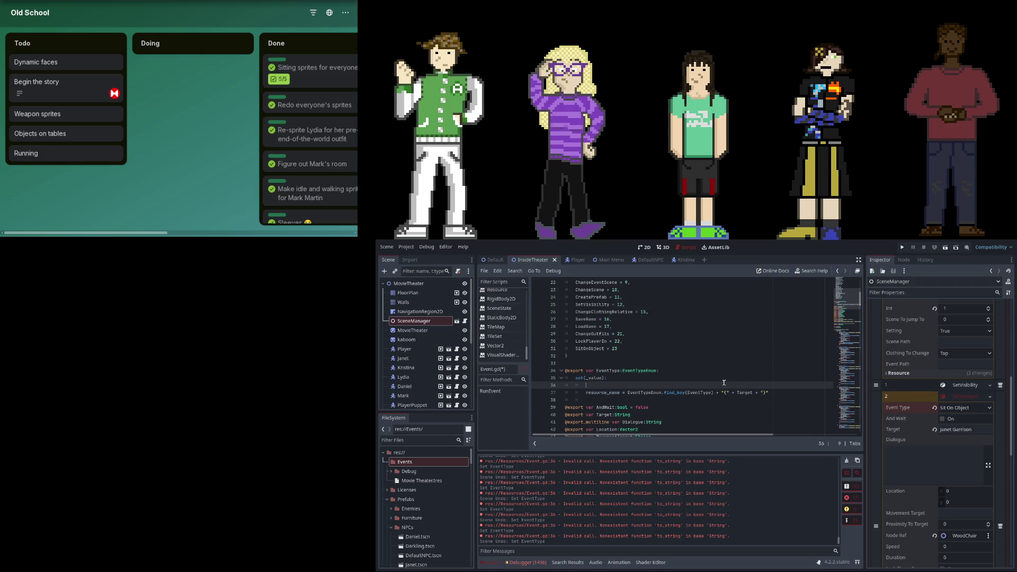
click(721, 380)
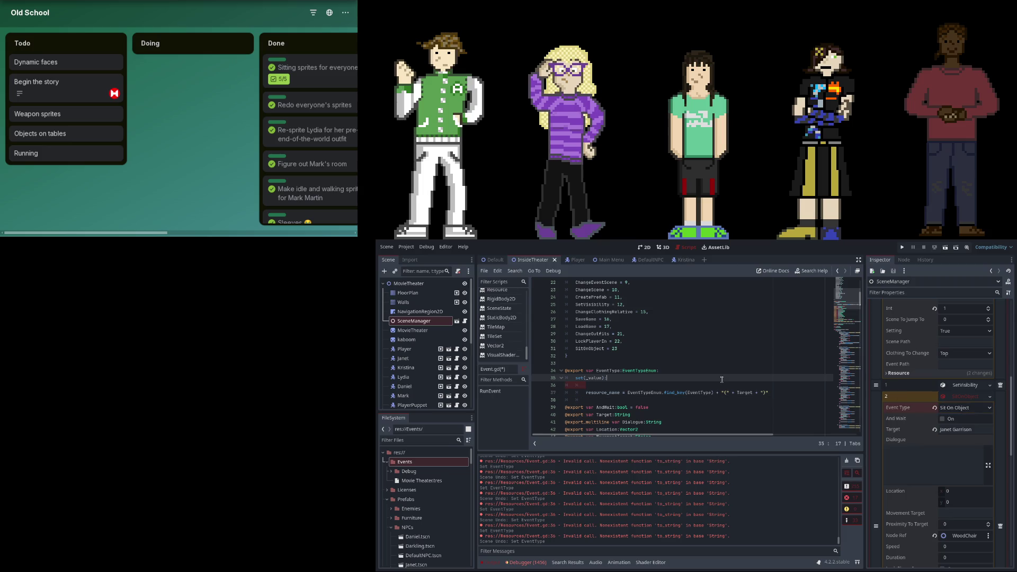
key(Delete)
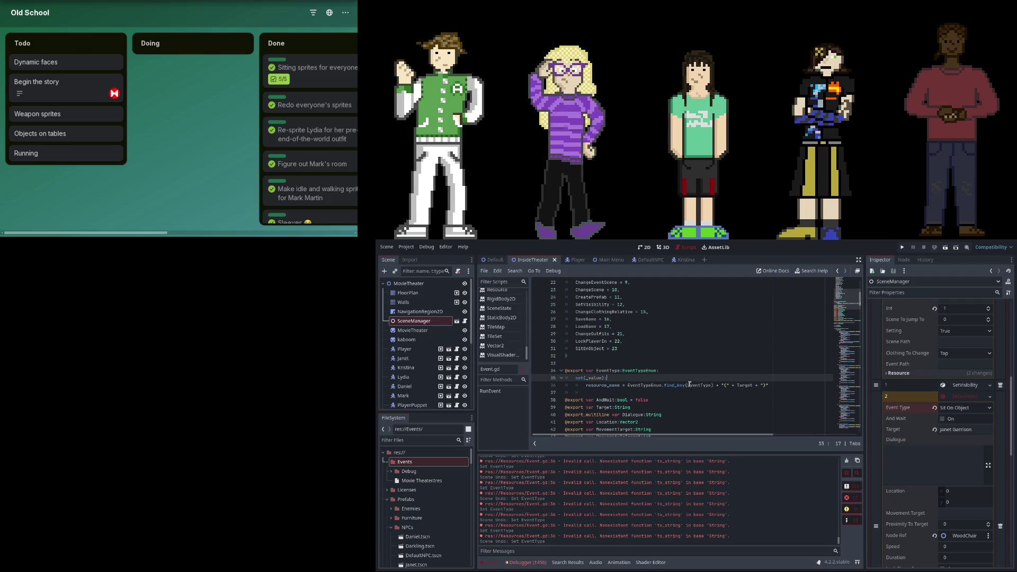
click(974, 396)
- Expand and collapse the SetVisibility entry and entries 3–6 to refresh their names
click(967, 385)
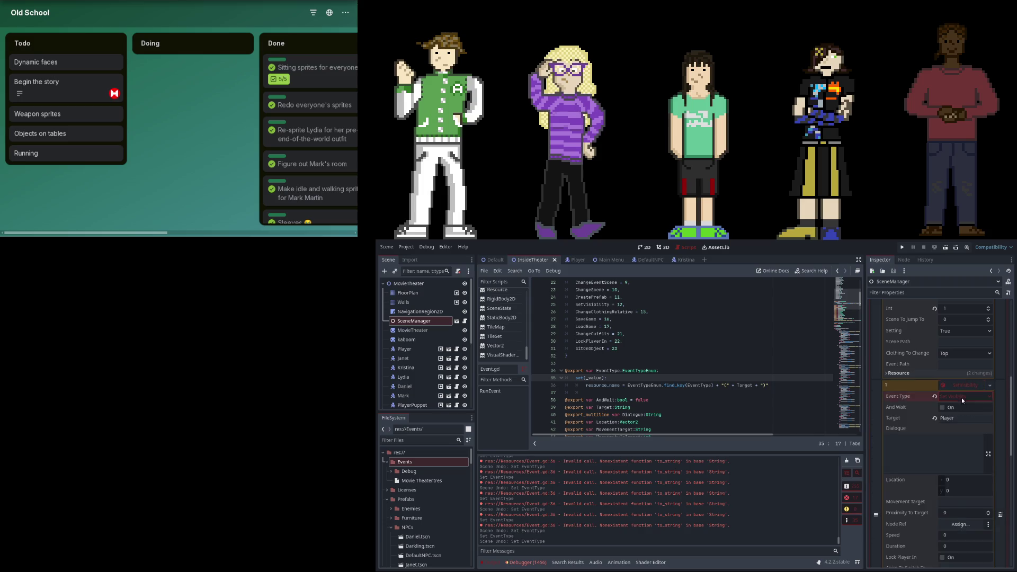
click(972, 387)
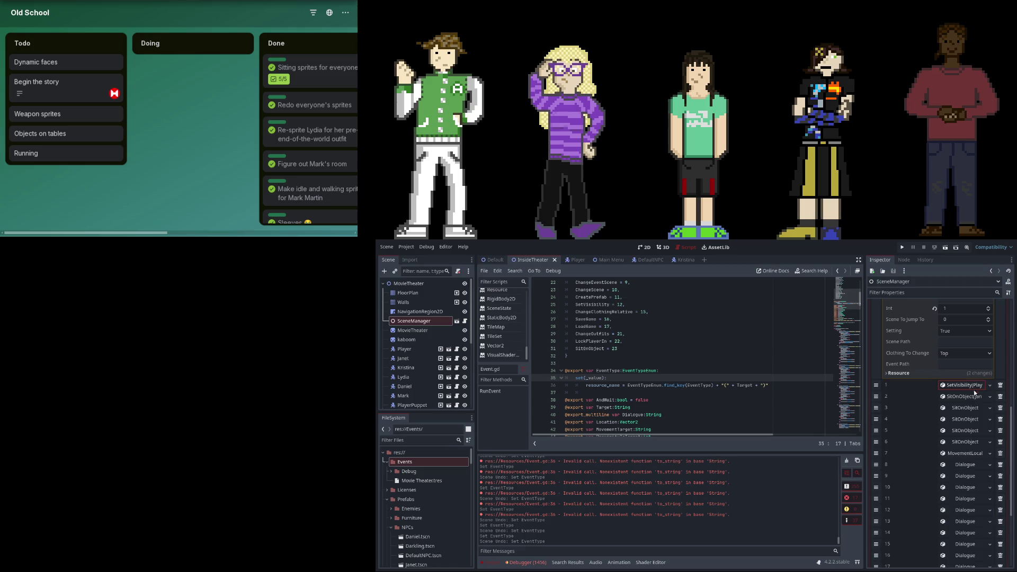
click(968, 409)
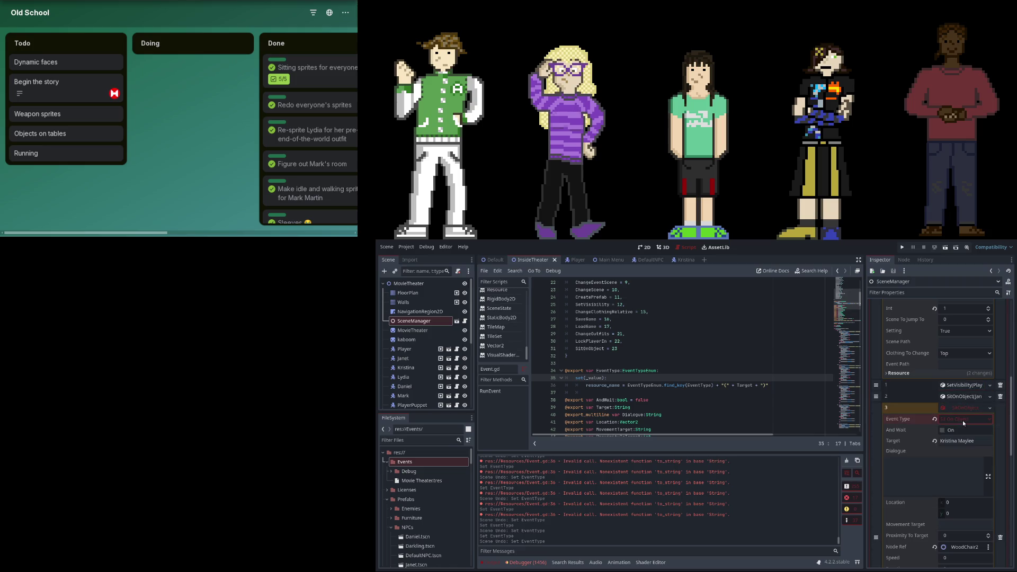
click(965, 416)
click(966, 430)
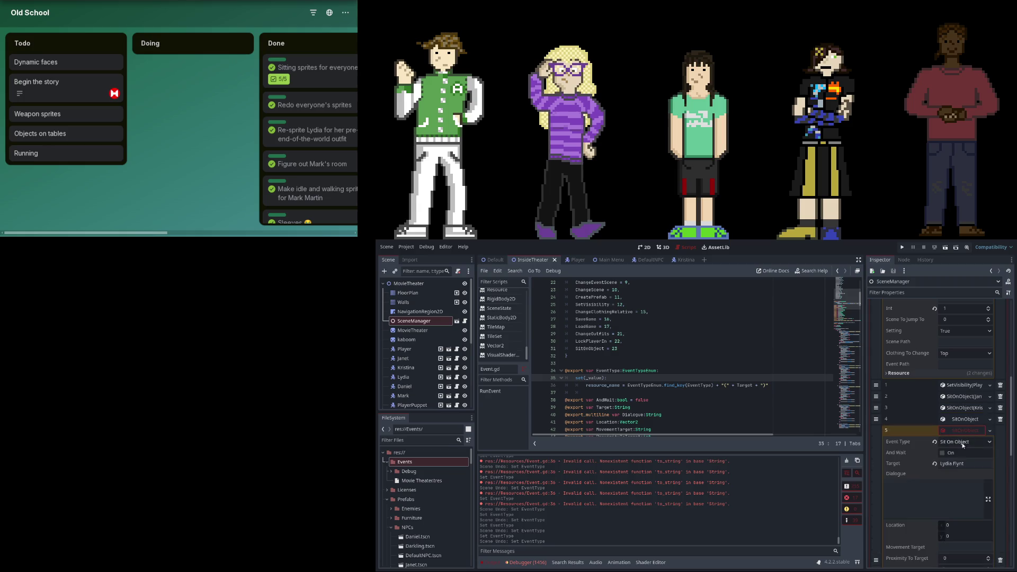
click(971, 430)
click(968, 419)
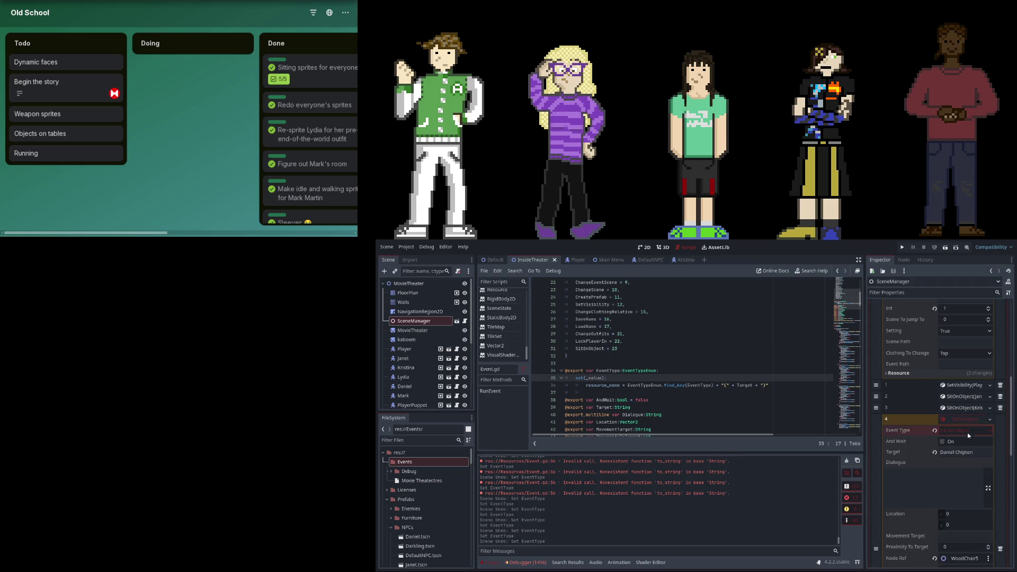
click(967, 431)
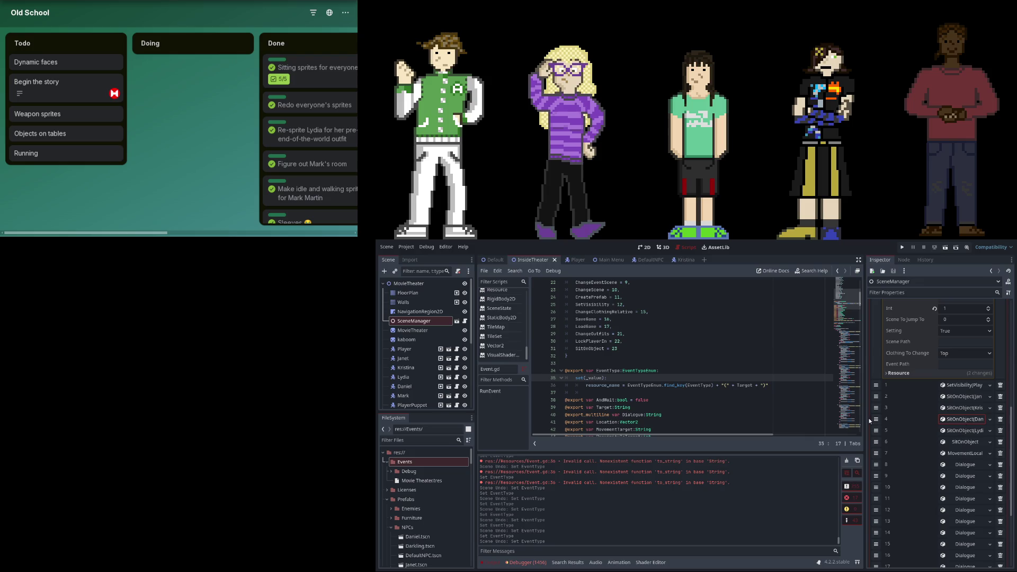
click(964, 452)
click(972, 449)
- Refresh entries 7–10 and enable And Wait on event 10 so it reads Wait
click(967, 453)
click(968, 453)
click(968, 454)
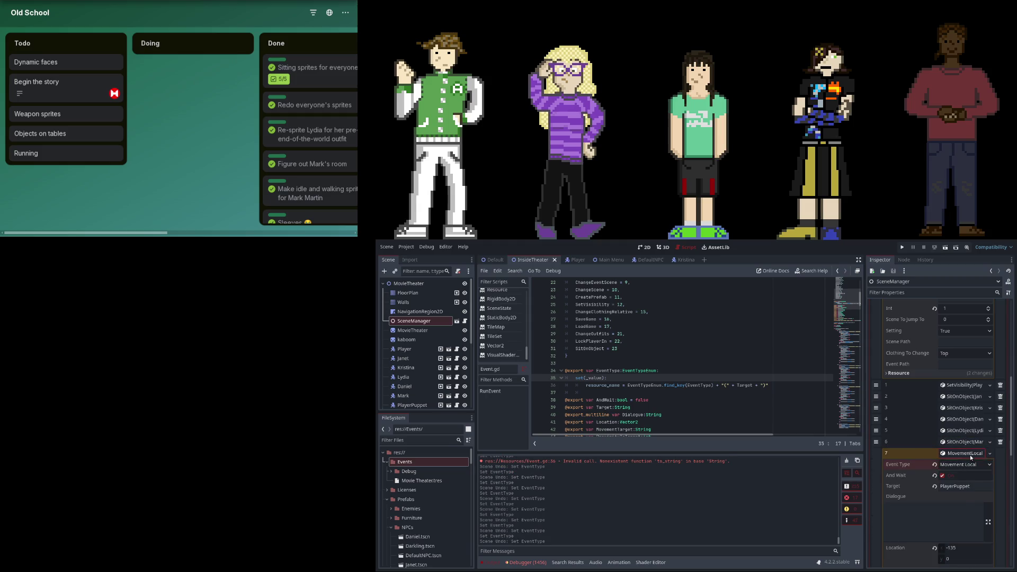
click(970, 454)
scroll(974, 439, down, 3)
click(966, 367)
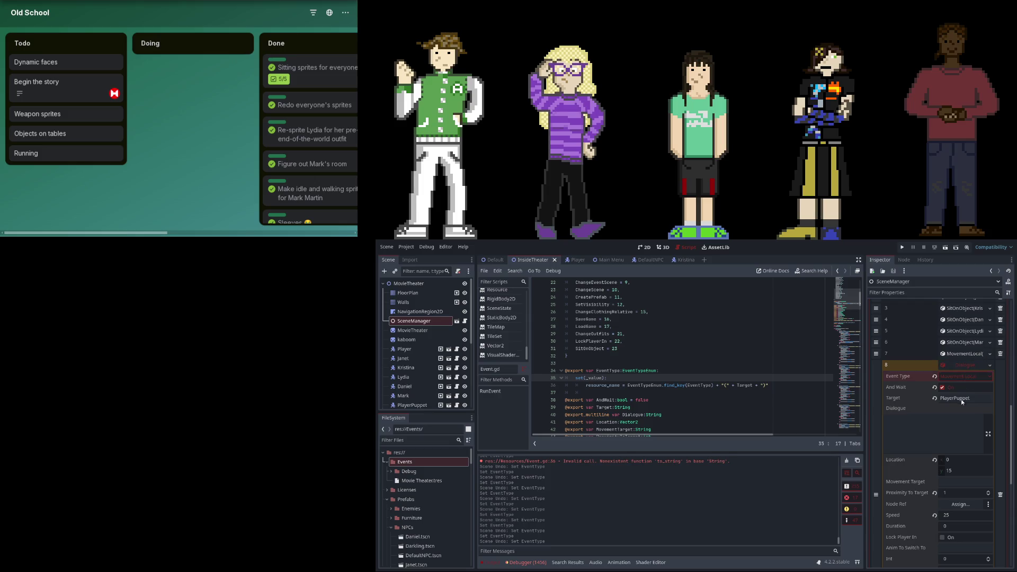
click(966, 367)
click(965, 377)
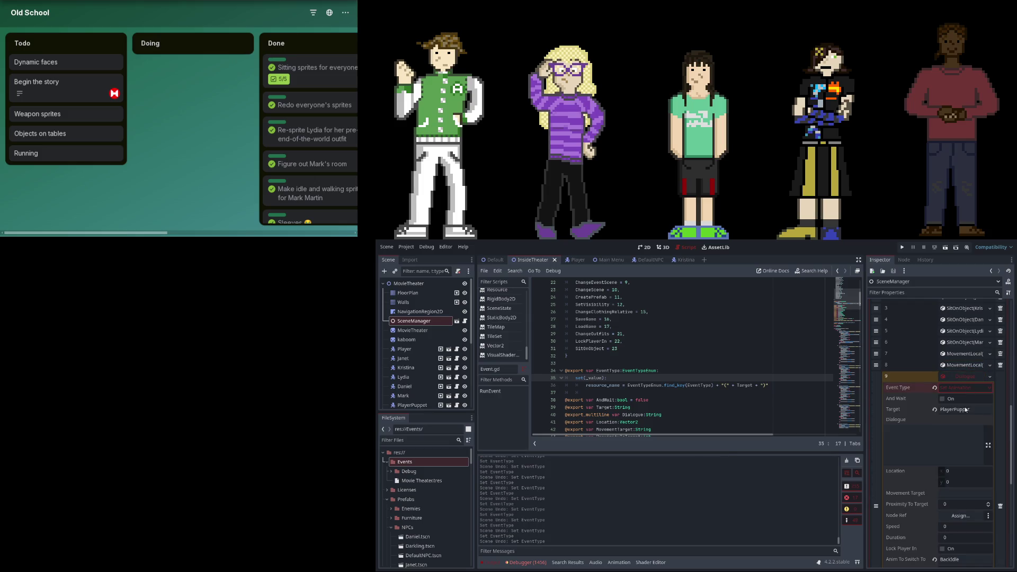
click(965, 376)
click(964, 387)
click(960, 410)
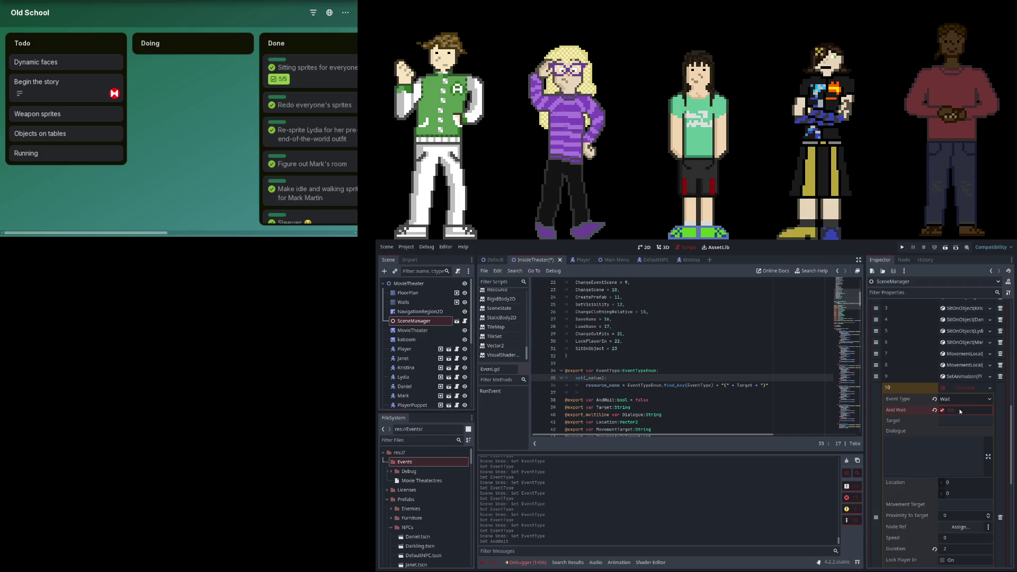
click(967, 389)
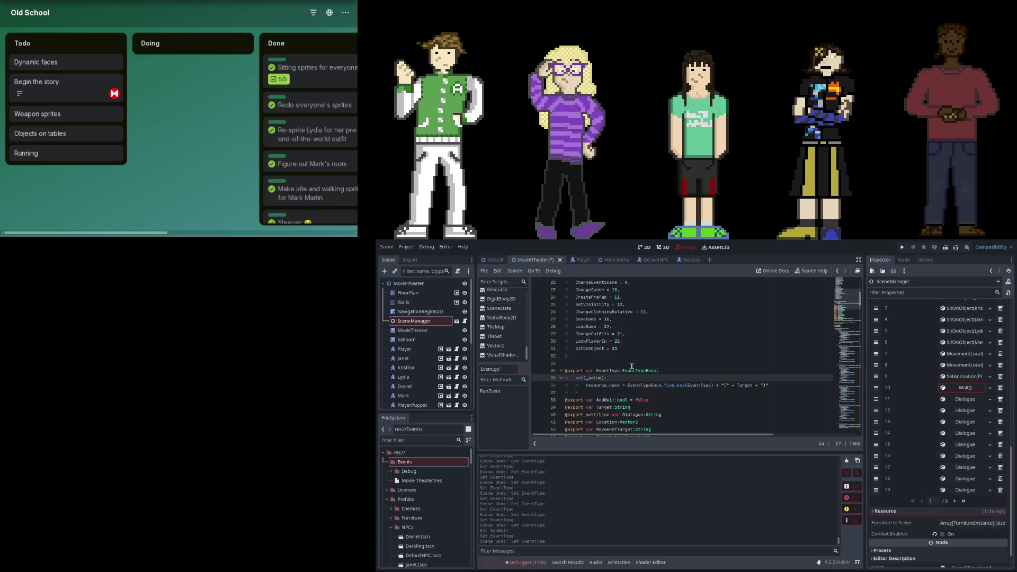
scroll(506, 325, up, 4)
scroll(522, 328, up, 5)
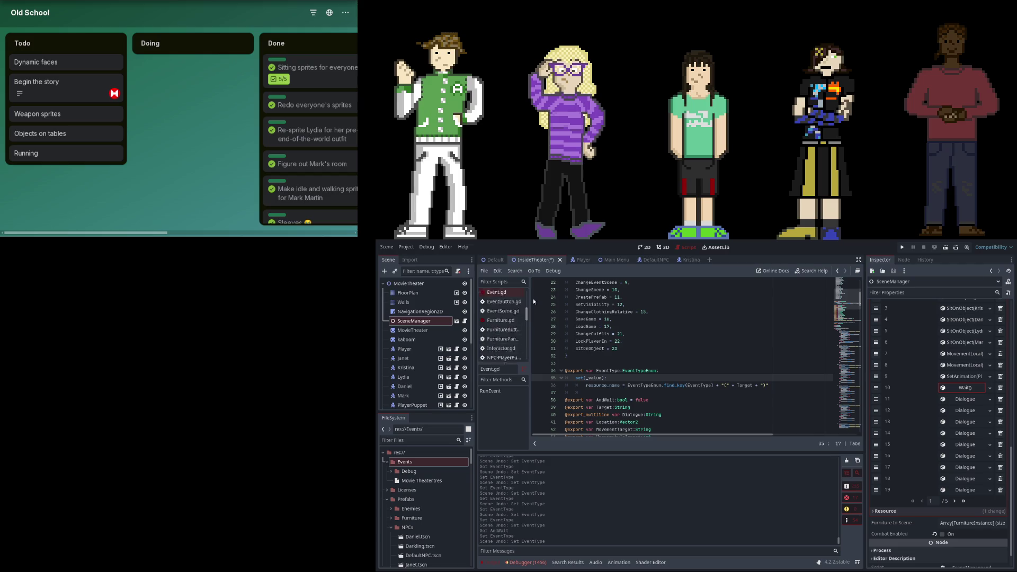
click(507, 338)
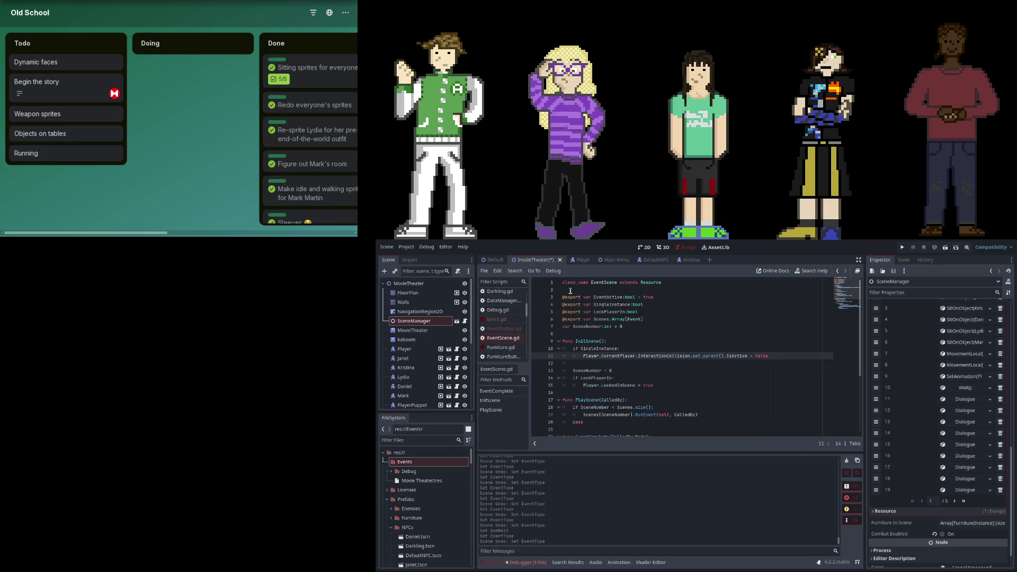
click(562, 282)
key(Return)
key(Up)
text(@tool)
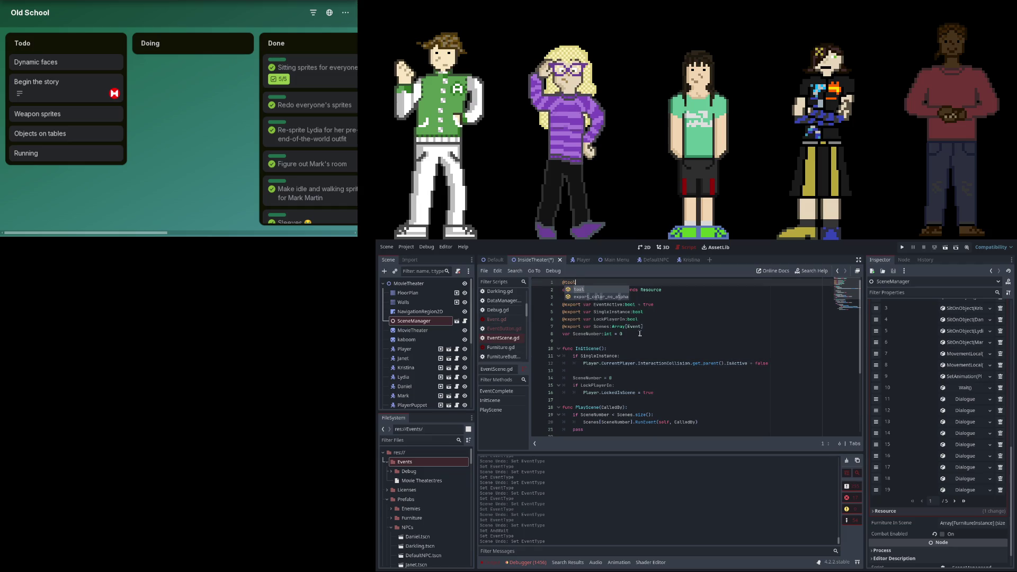
- Start an 'if hint' editor-hint check at the top of InitScene, browsing suggestions
click(619, 349)
key(Return)
key(Return)
key(Return)
key(Up)
text(if()
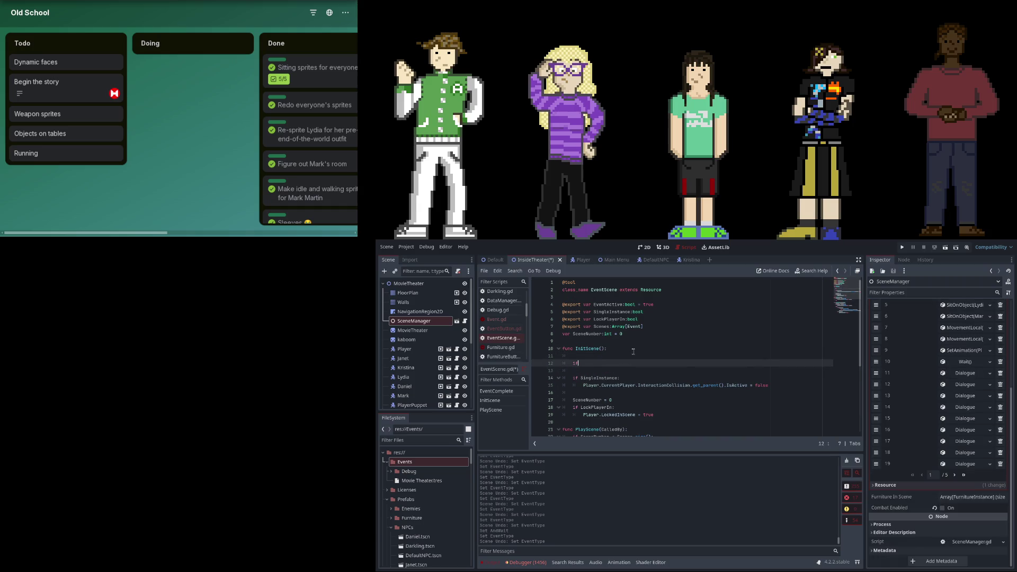
text( editorhi)
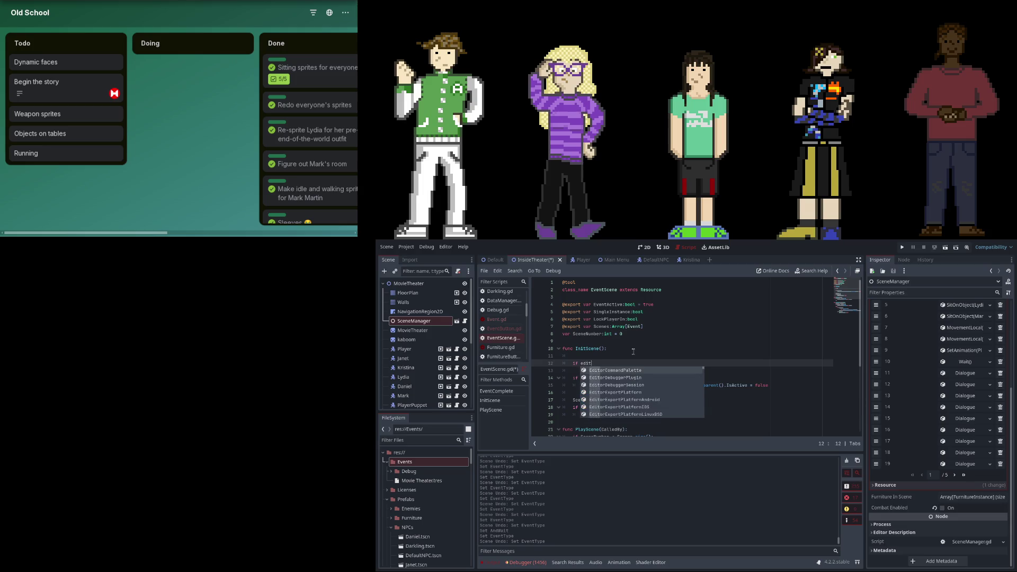
key(BackSpace)
key(BackSpace)
key(BackSpace)
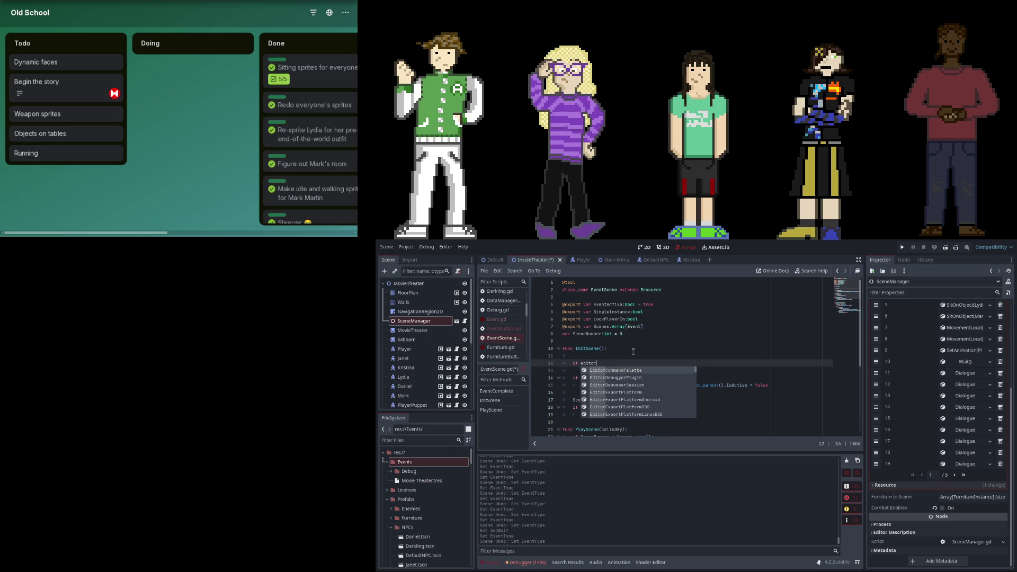
text(hint)
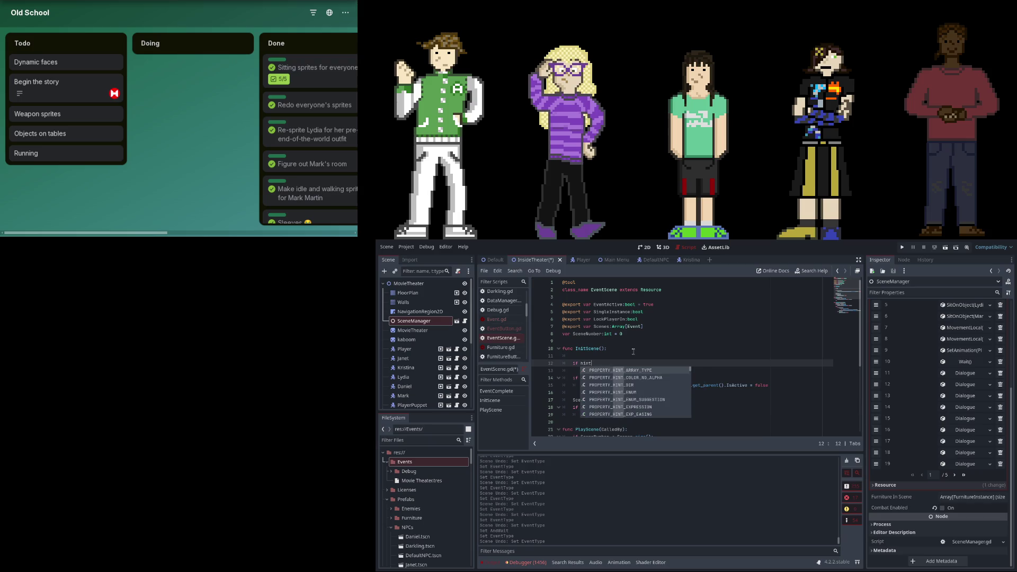
key(Down)
key(Down)
key(Down)
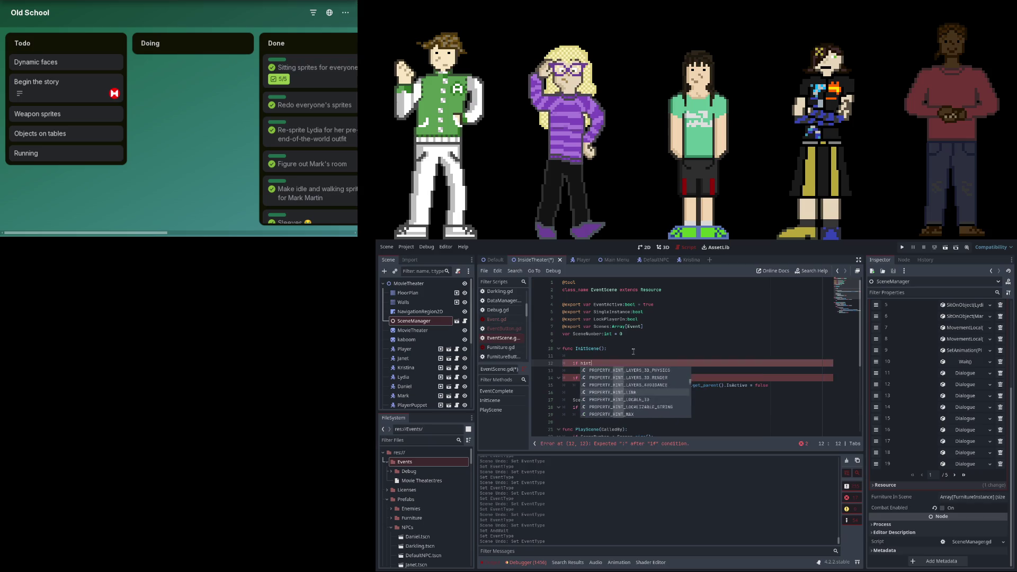
key(Down)
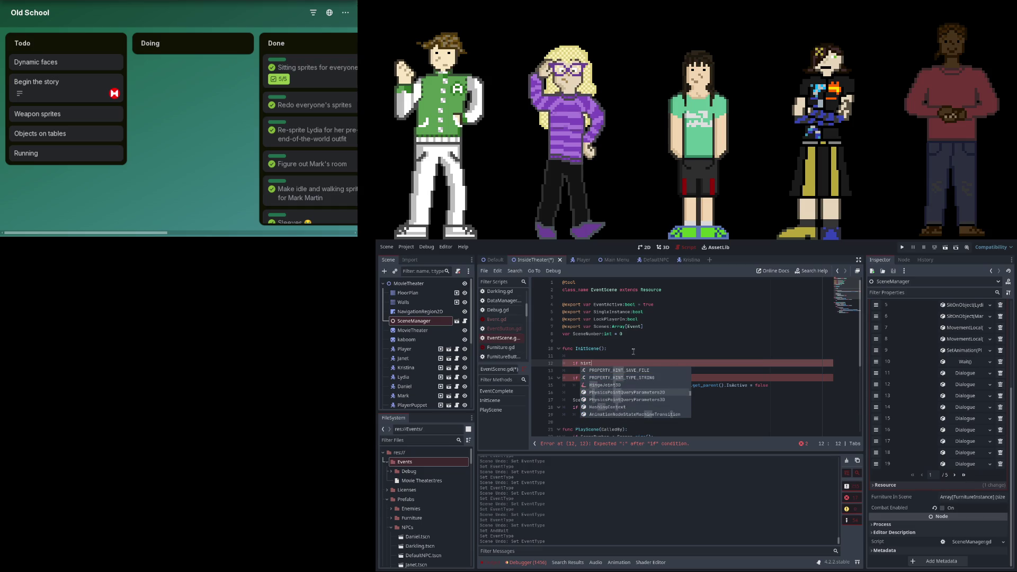
scroll(524, 356, down, 3)
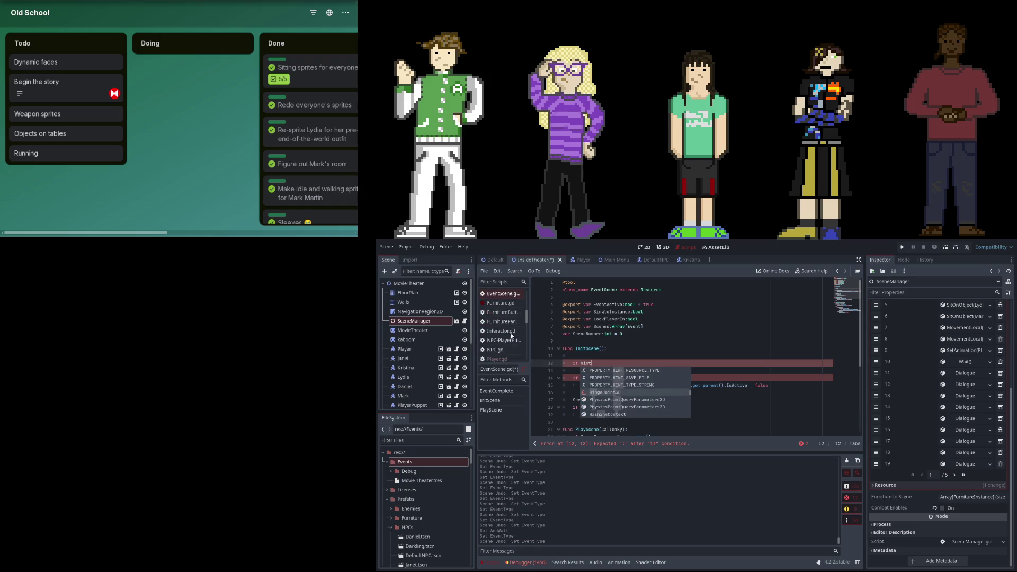
click(509, 303)
scroll(688, 378, down, 5)
scroll(678, 371, down, 5)
scroll(676, 366, down, 5)
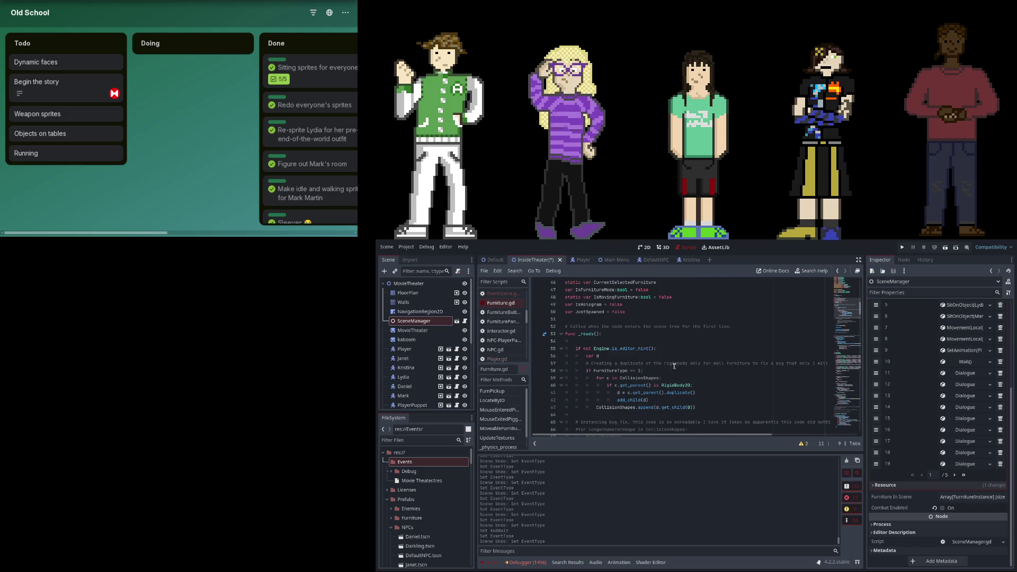
scroll(504, 312, up, 3)
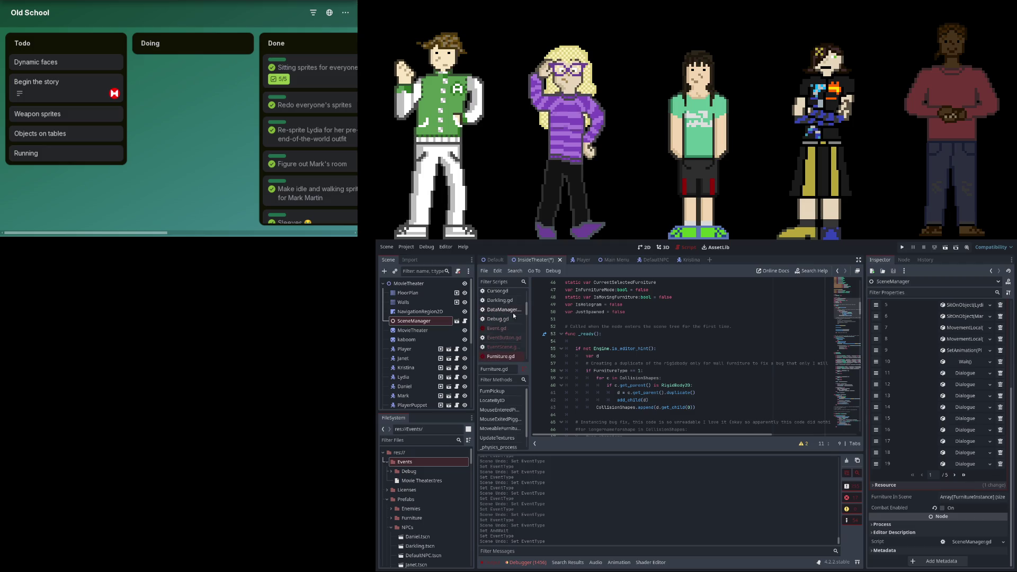
click(505, 328)
click(505, 338)
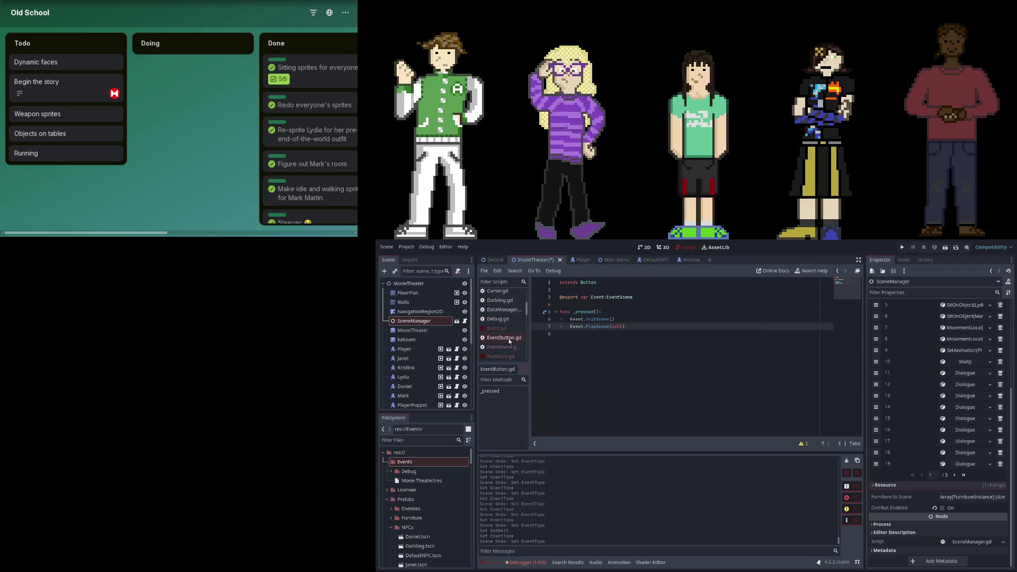
click(504, 329)
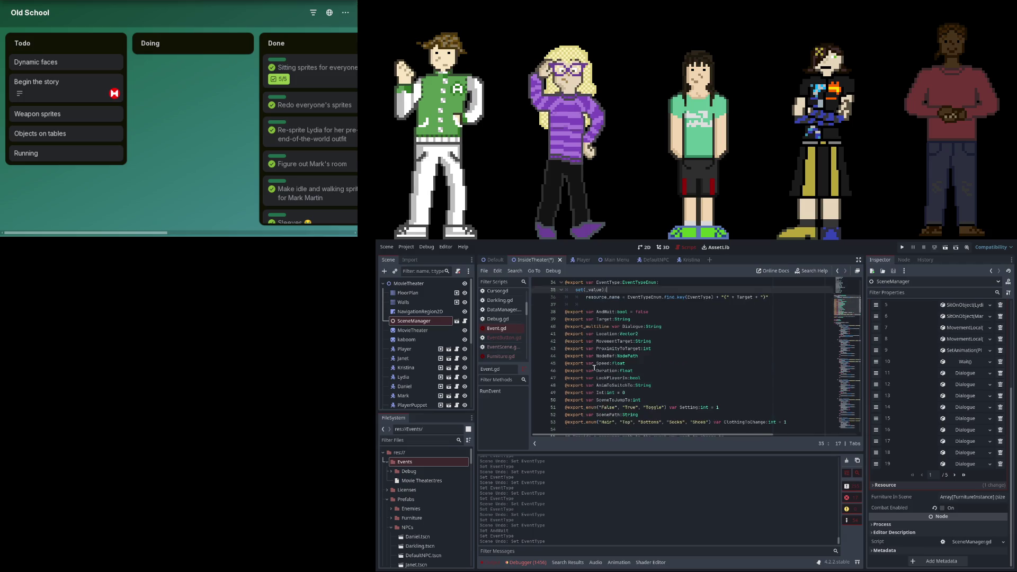
scroll(593, 366, down, 3)
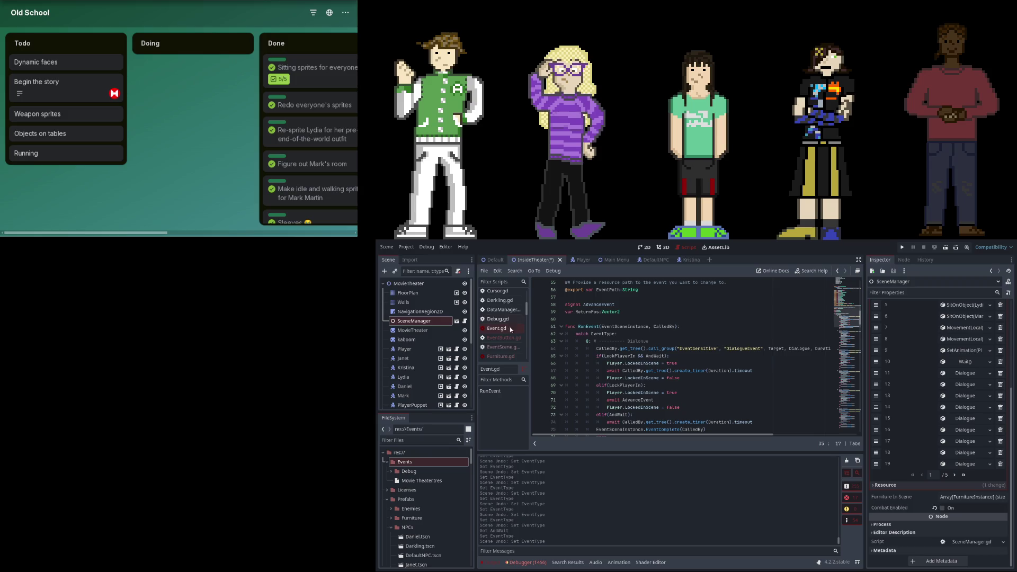
click(512, 348)
scroll(611, 336, down, 5)
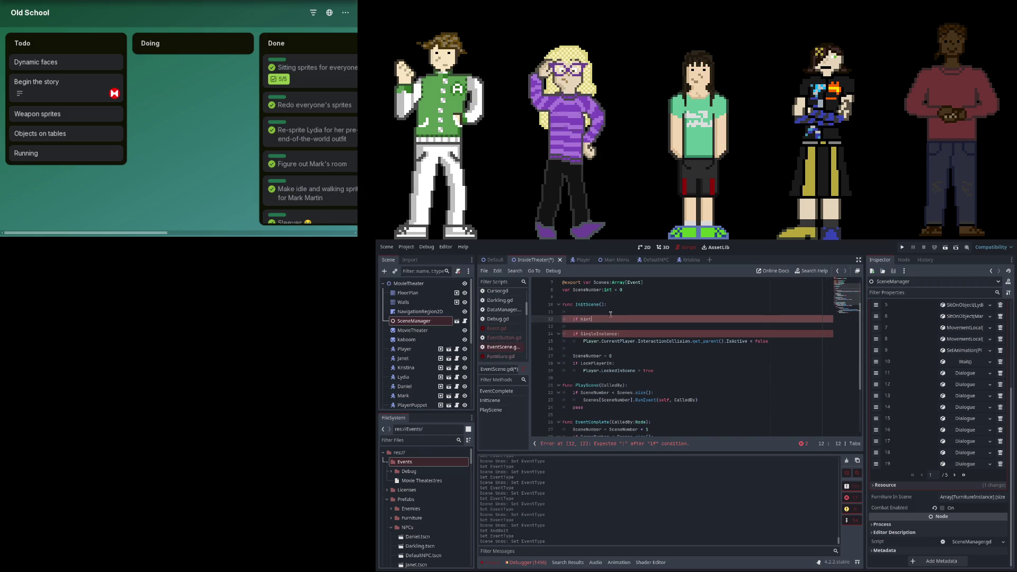
- Delete the unfinished 'if hint' line from InitScene
scroll(611, 337, up, 3)
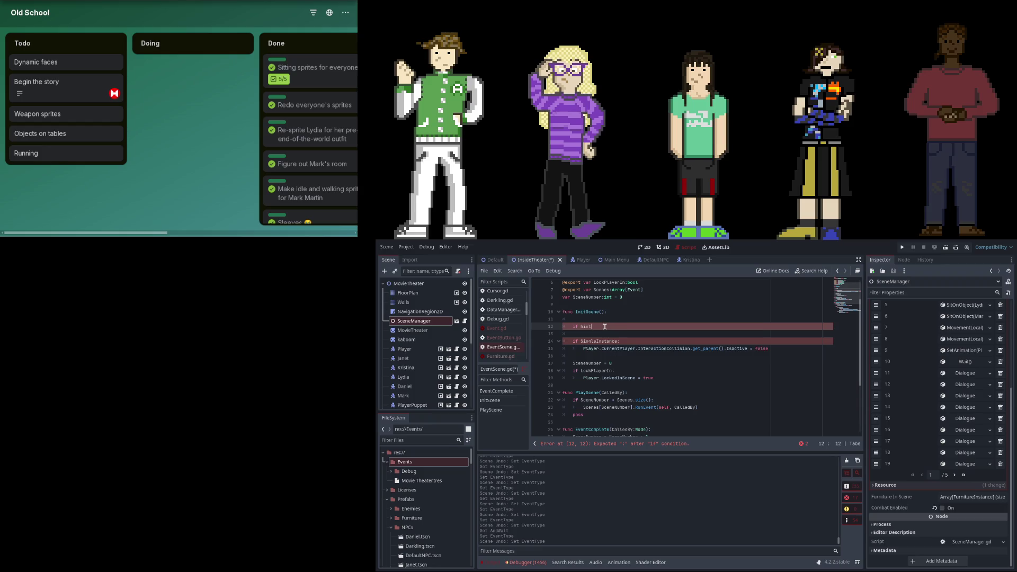
click(555, 326)
key(shift+End)
key(Delete)
text(i)
key(BackSpace)
key(BackSpace)
key(BackSpace)
key(BackSpace)
- Remove the extra blank lines around InitScene, leaving the caret after the Scenes export line
key(Up)
key(Return)
key(Return)
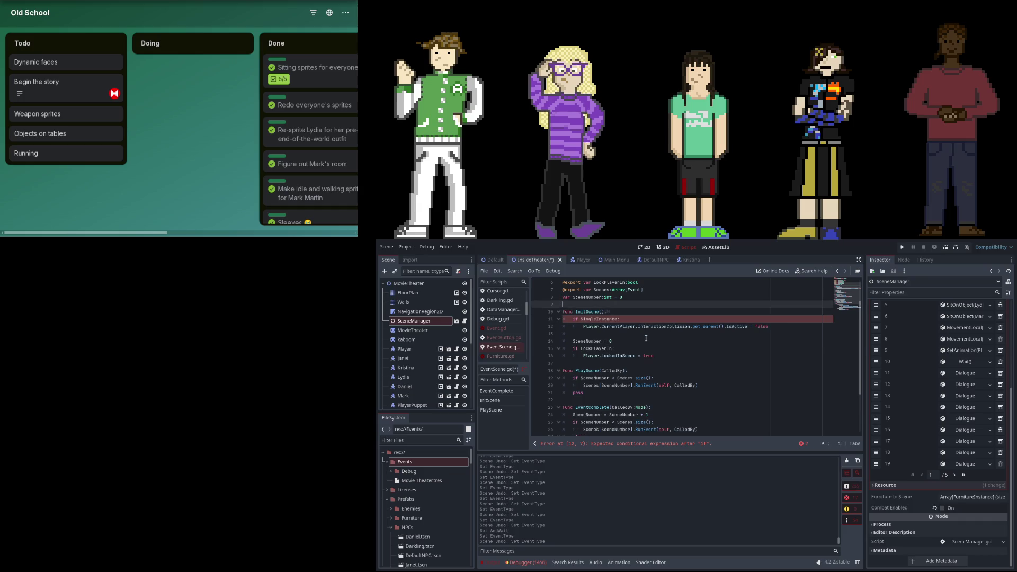
key(Up)
key(Up)
key(BackSpace)
key(BackSpace)
scroll(641, 313, up, 2)
click(651, 325)
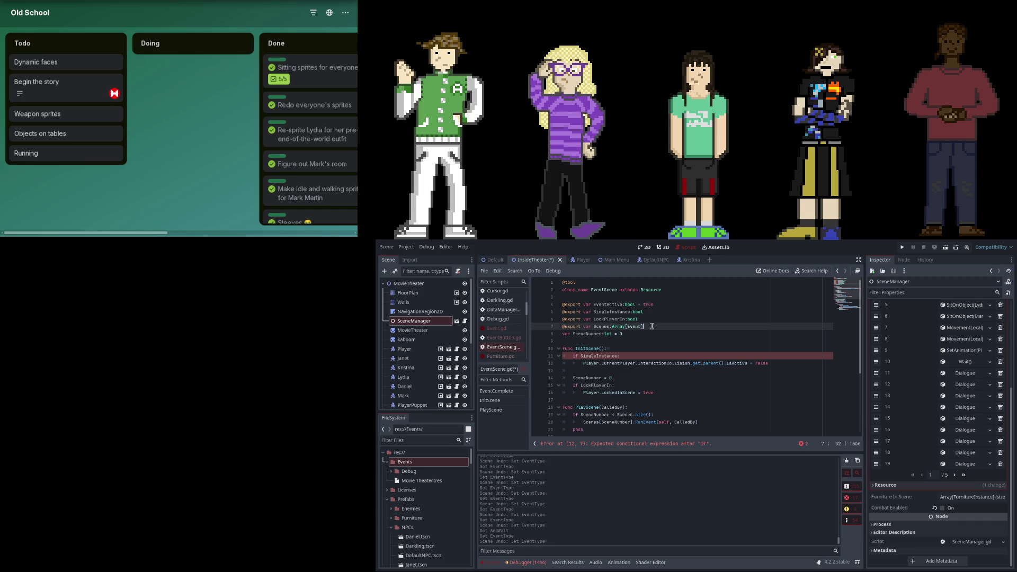
- Add an exported UpdateEventNames bool property on a new line below the Scenes export
key(Return)
text(@ex)
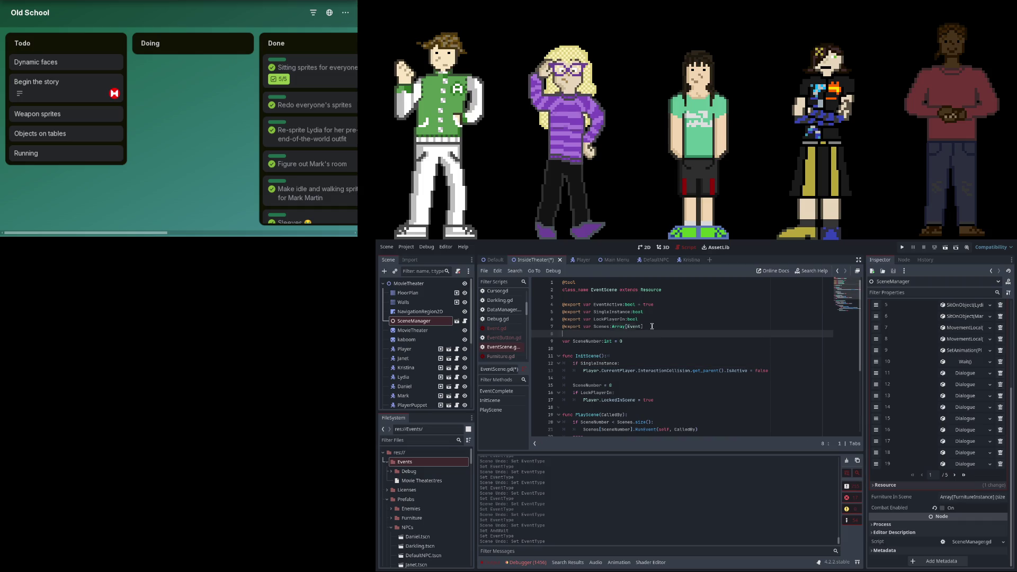
text(port var U)
text(pdateA)
text(l)
key(ctrl+Left)
key(BackSpace)
key(BackSpace)
key(BackSpace)
text(ventNames)
text(:)
key(Return)
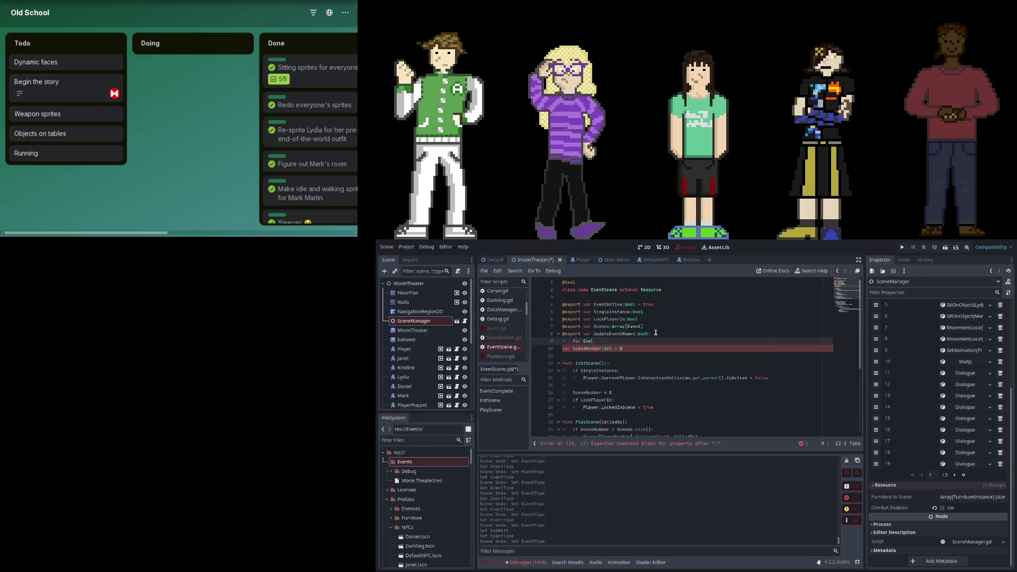
- Write a for loop over each scene in Scenes with a body starting 'scene'
text(in)
text(:e)
key(BackSpace)
text(Event)
key(Left)
key(ctrl+BackSpace)
text(scene)
key(Return)
text(scene)
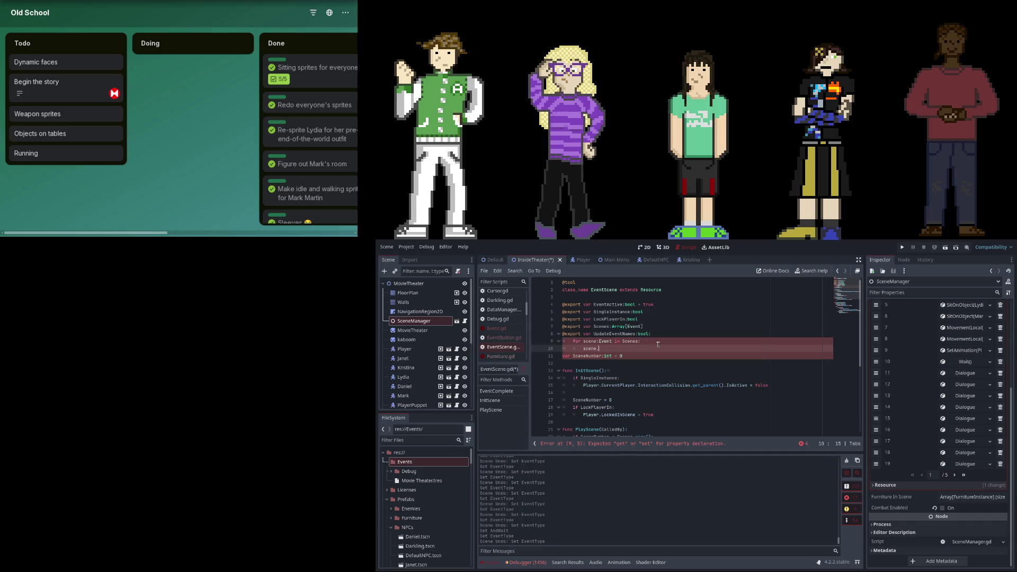
- Add a get(_value) accessor above the loop, indent the loop under it, then view Event.gd
key(Up)
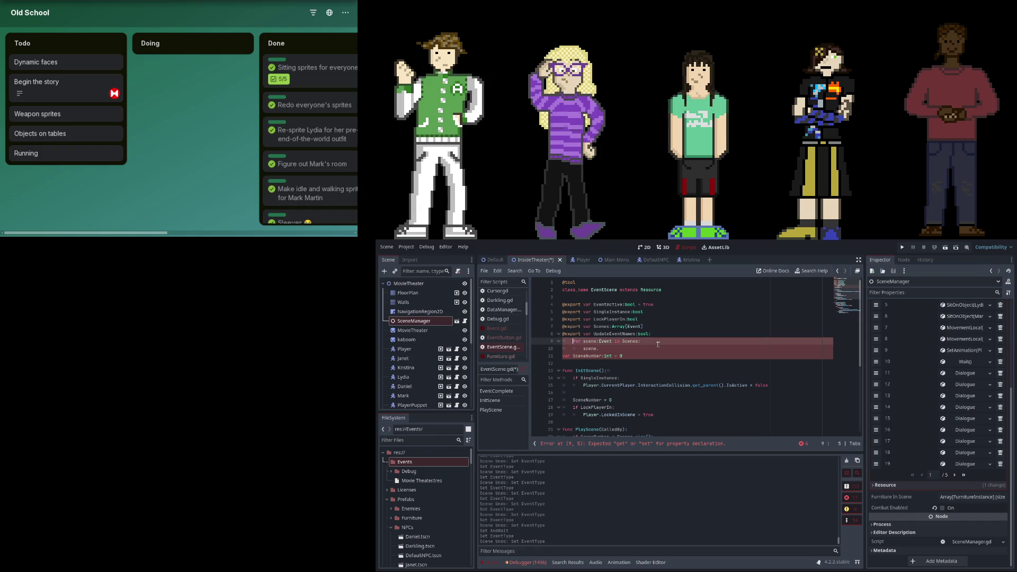
key(Return)
key(Up)
text(get()
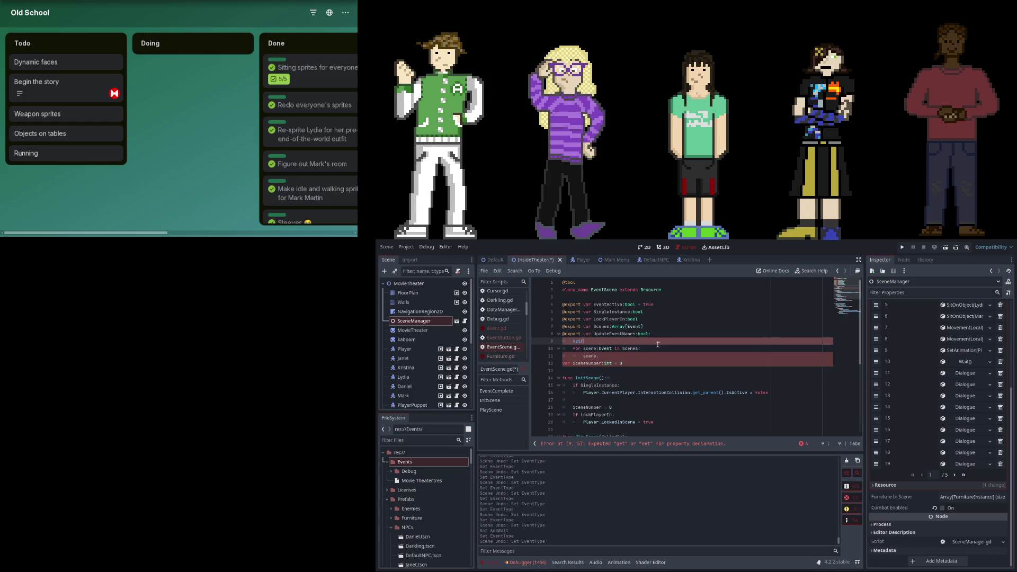
text(_value):)
key(Down)
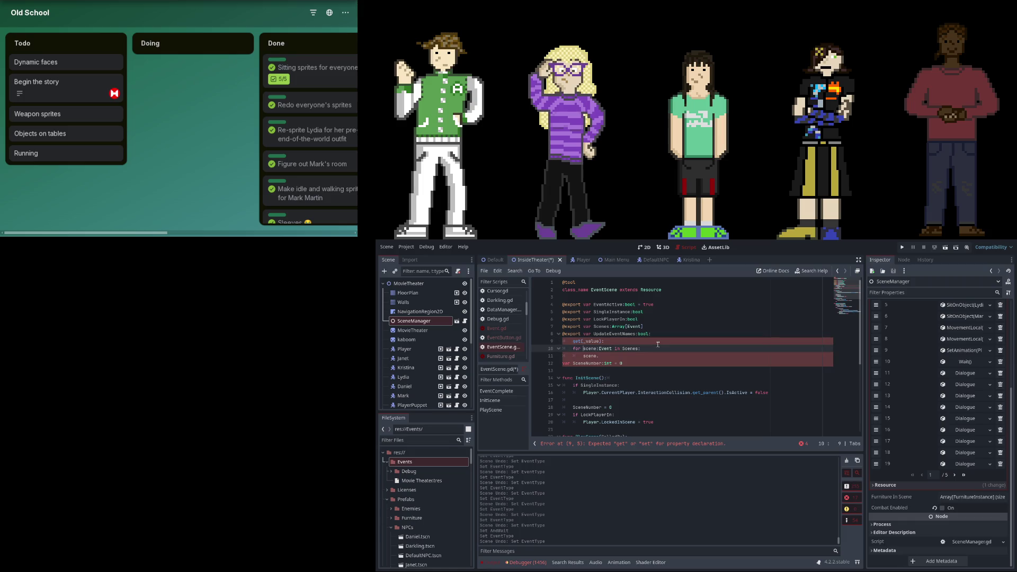
key(Tab)
key(Down)
key(Tab)
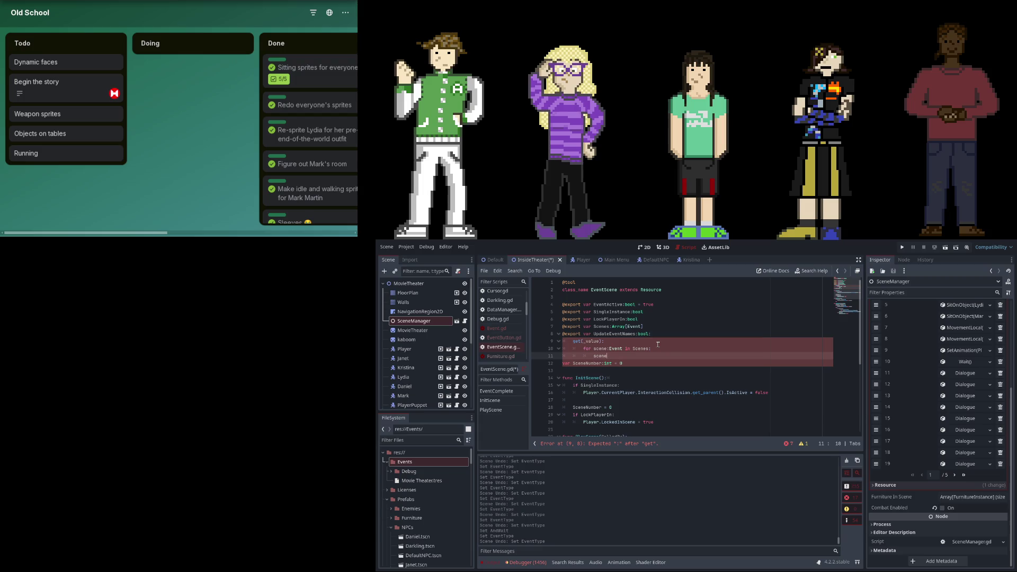
click(657, 345)
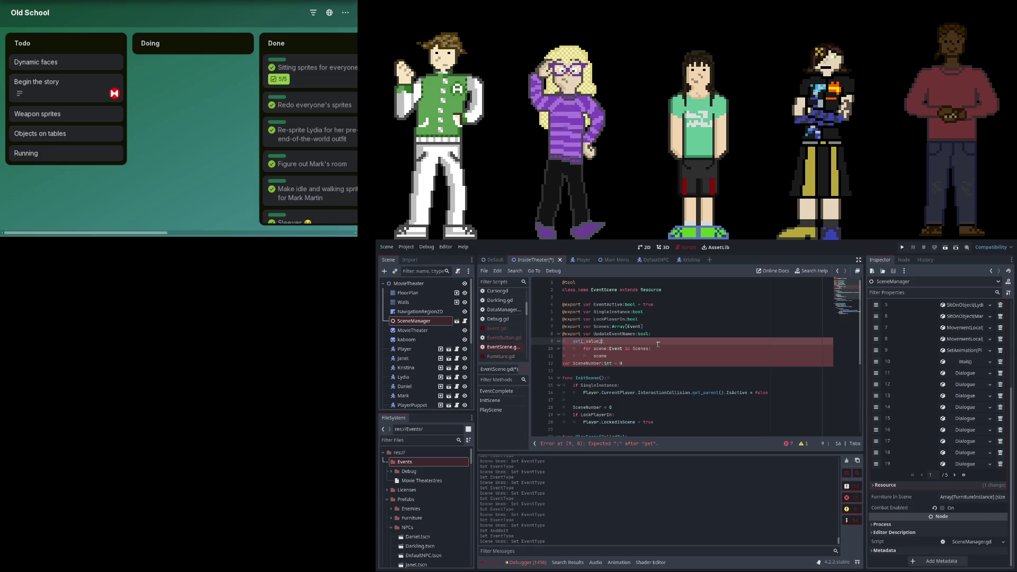
click(500, 328)
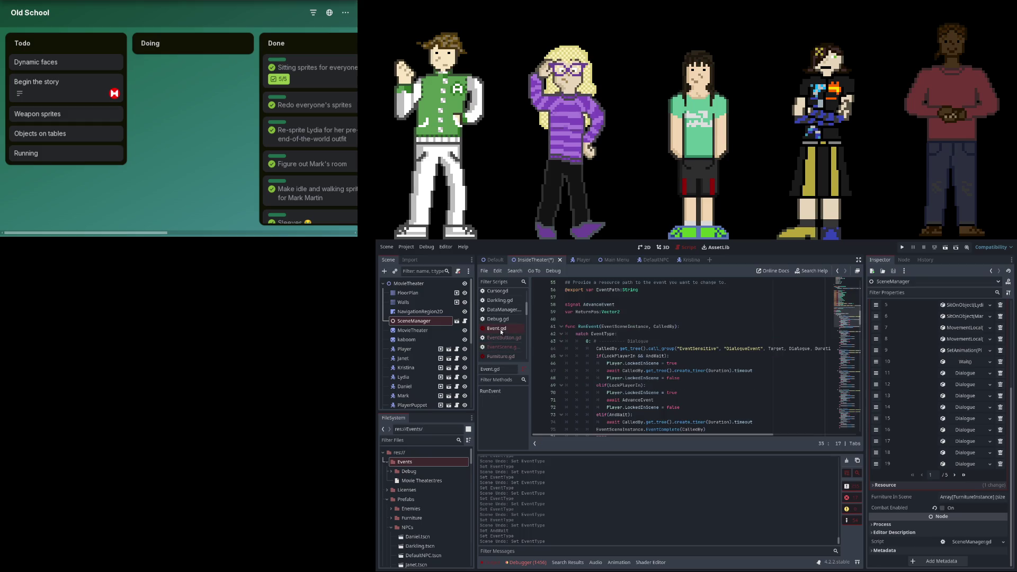
- Compare with Event.gd's EventType, then complete the loop line as scene.EventType = scene.EventType
scroll(617, 364, up, 2)
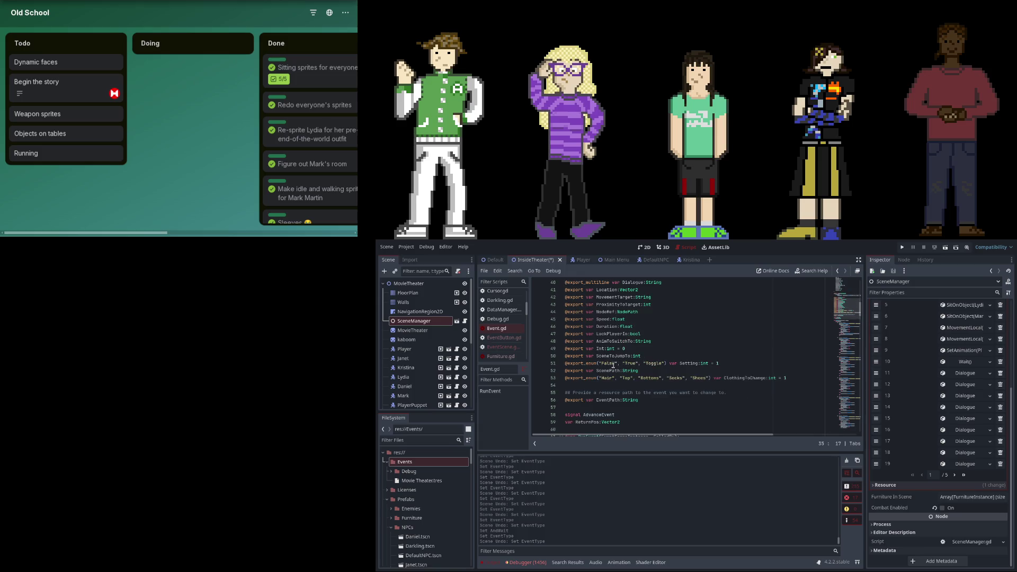
scroll(617, 363, up, 3)
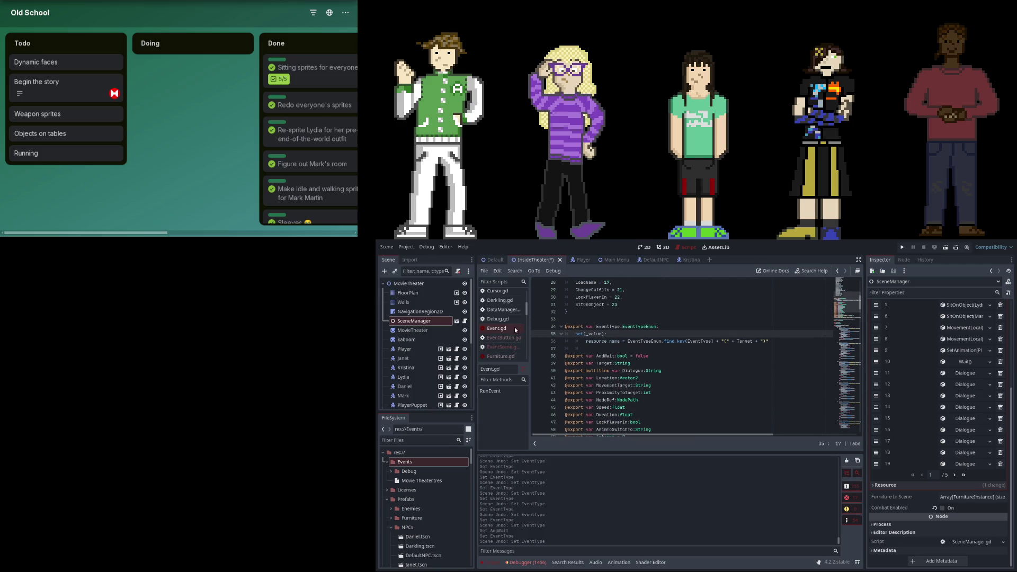
click(504, 350)
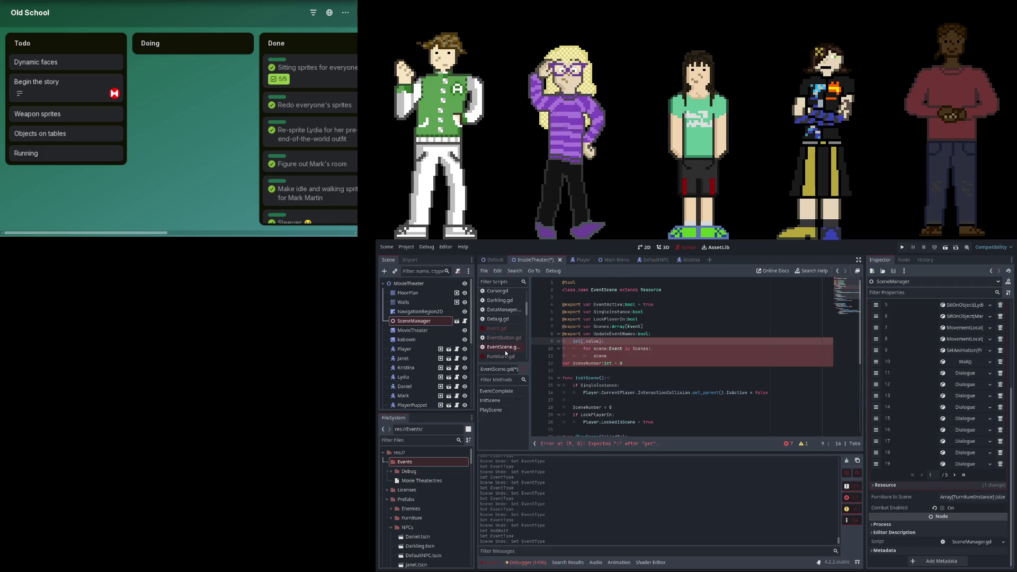
click(509, 327)
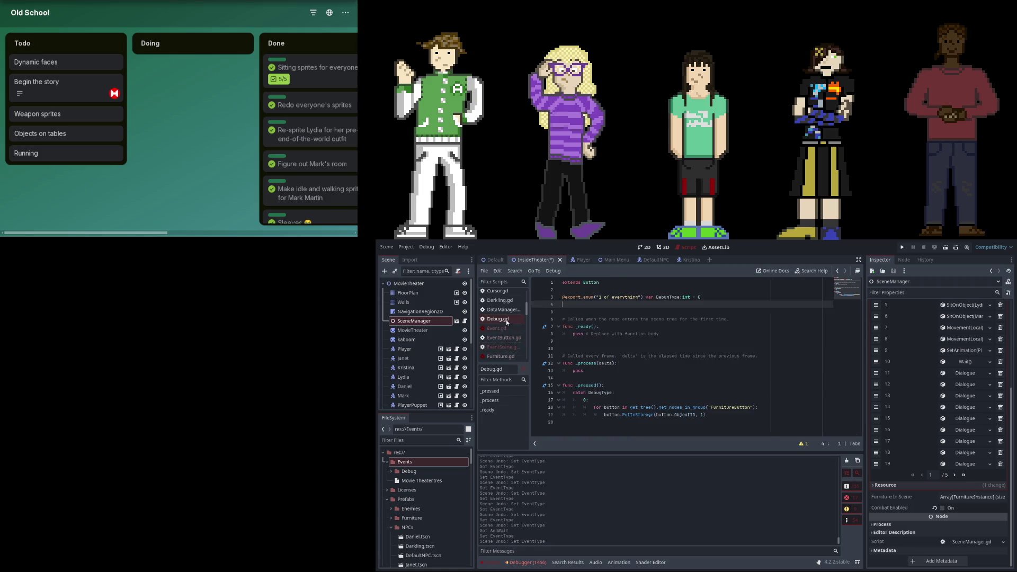
click(505, 348)
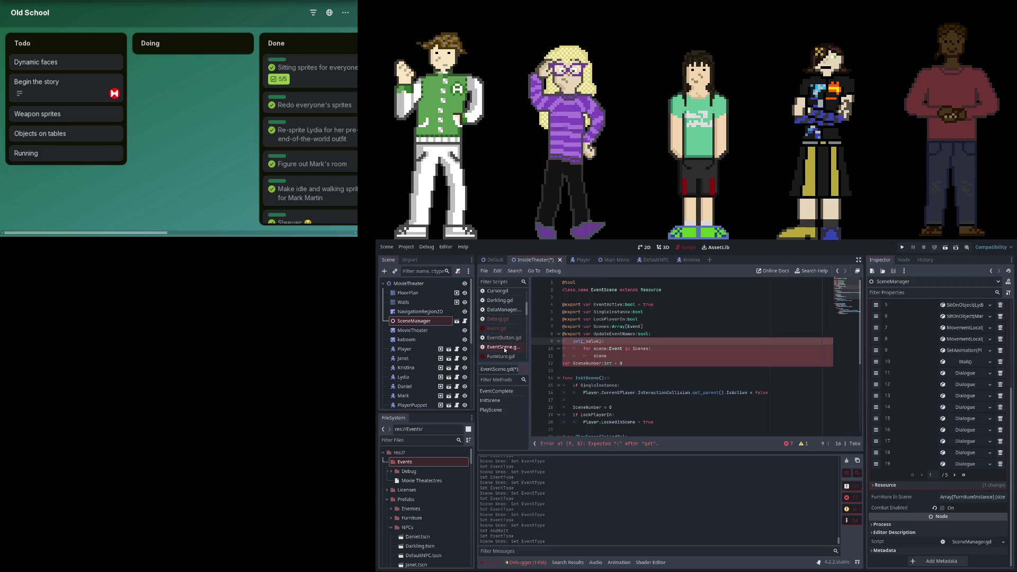
click(563, 364)
click(646, 356)
click(639, 343)
click(610, 356)
click(667, 348)
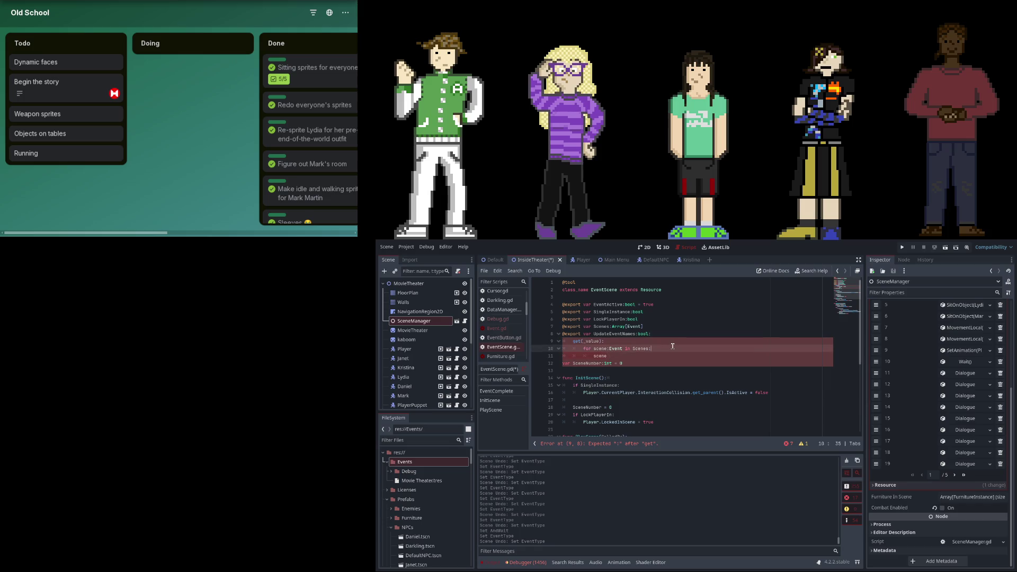
key(Down)
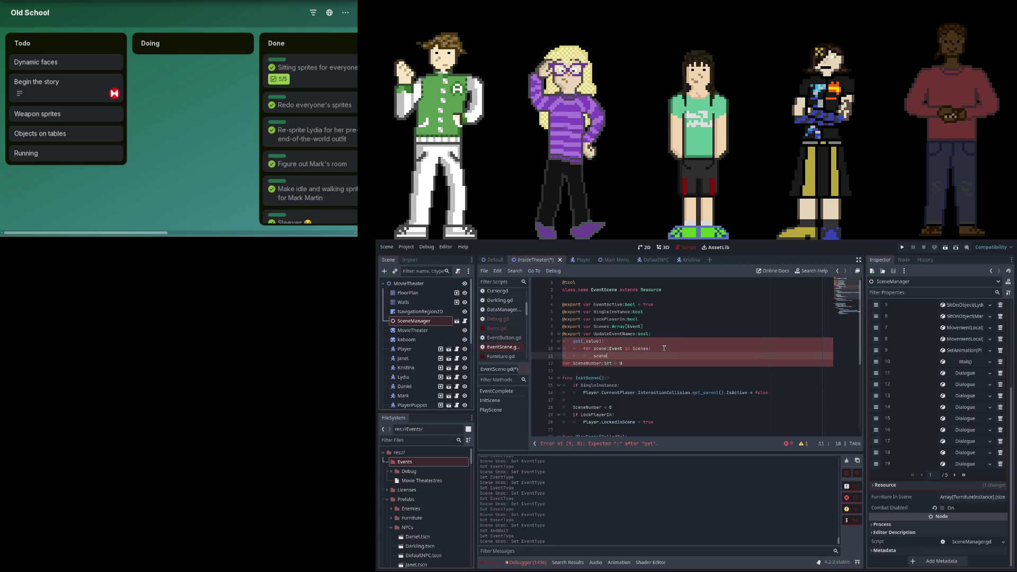
click(497, 329)
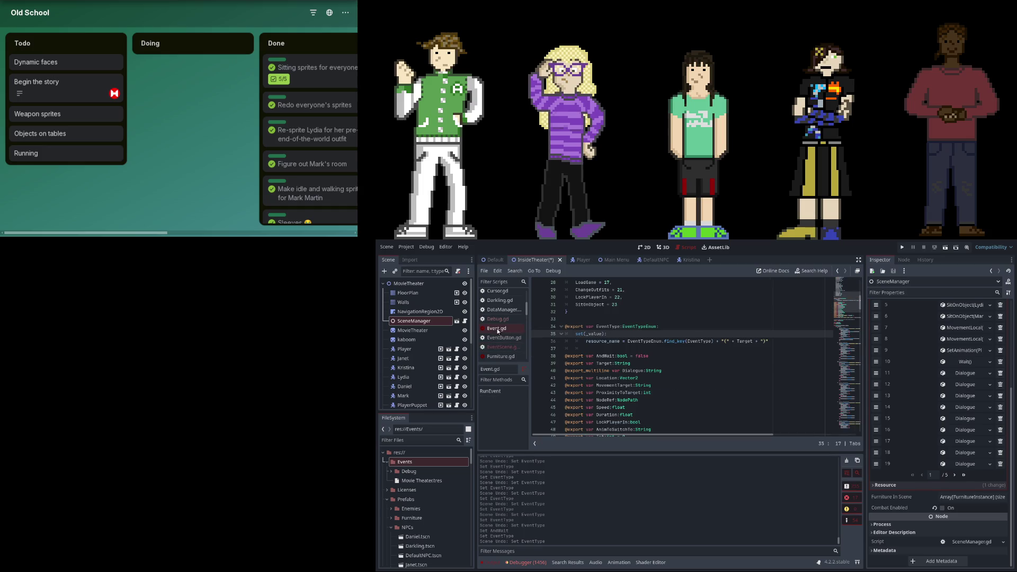
click(503, 347)
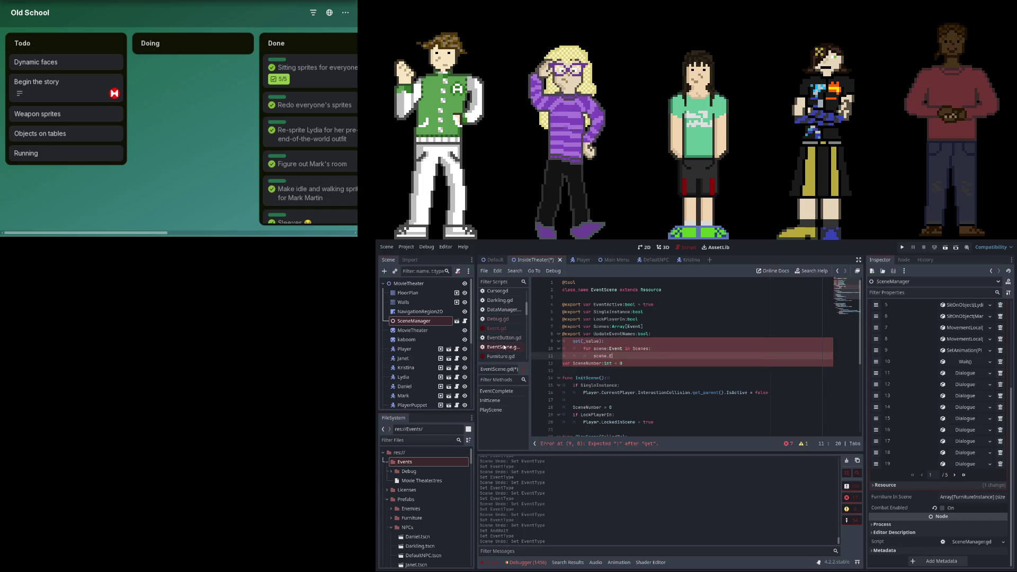
text(Type = scene.)
text(EventType)
- Change the UpdateEventNames accessor on line 9 from get to set
click(571, 341)
key(shift+End)
text(get)
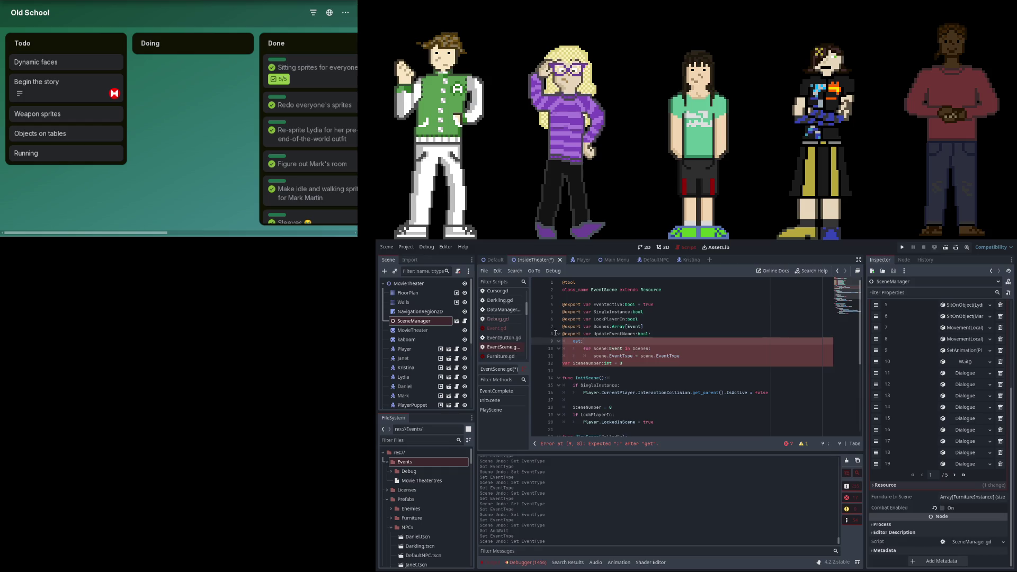
click(506, 329)
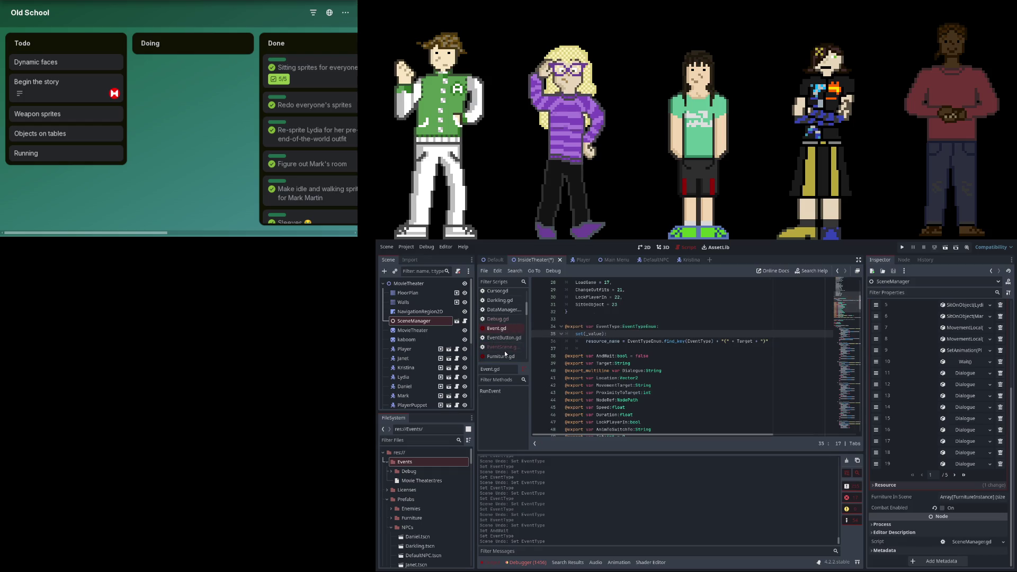
click(504, 349)
key(shift+Home)
text(set)
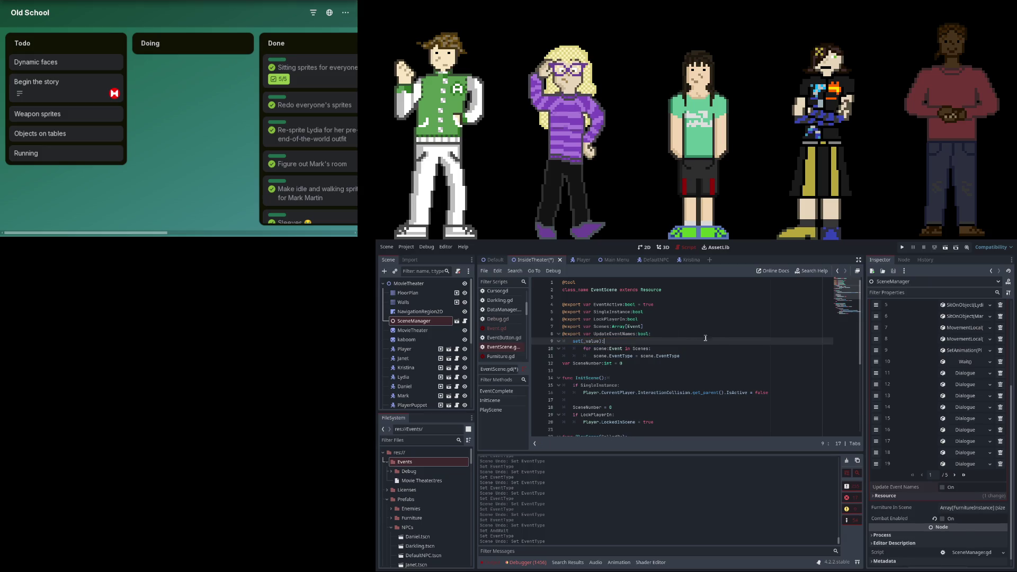
- Toggle Update Event Names and expand the Dialogue and Wait entries in Scenes to inspect them
click(956, 488)
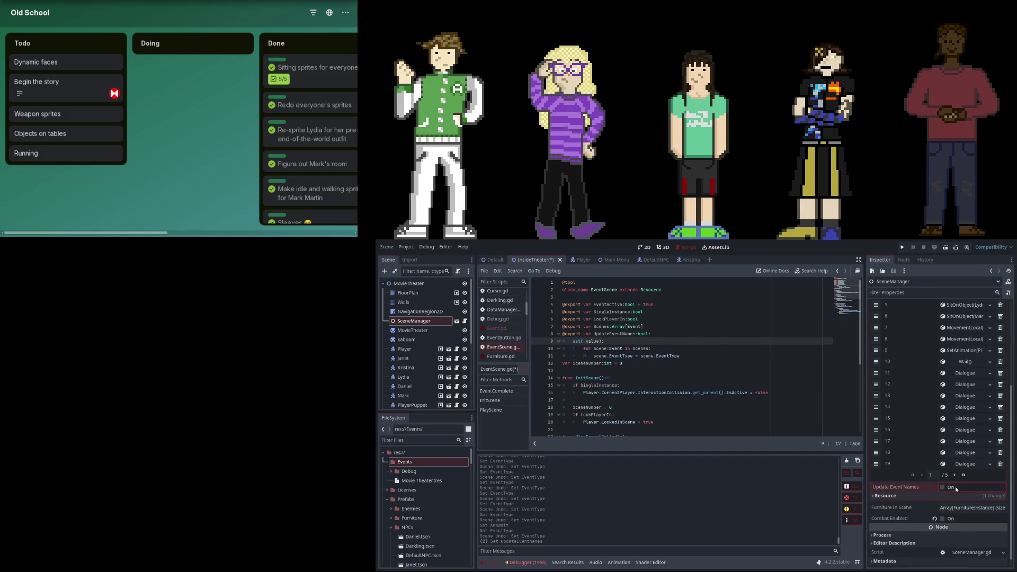
click(951, 465)
click(957, 451)
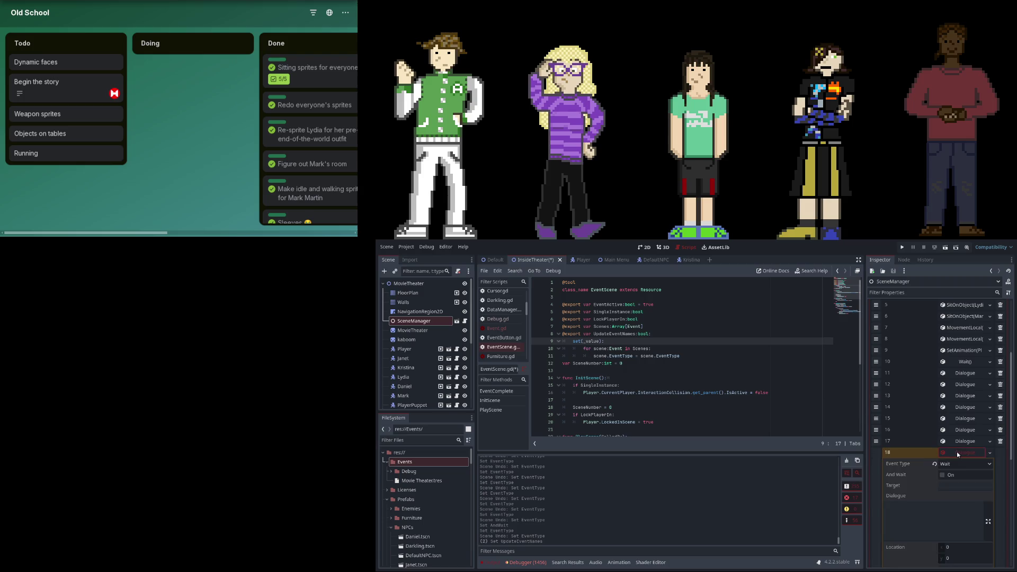
click(960, 454)
scroll(960, 445, up, 5)
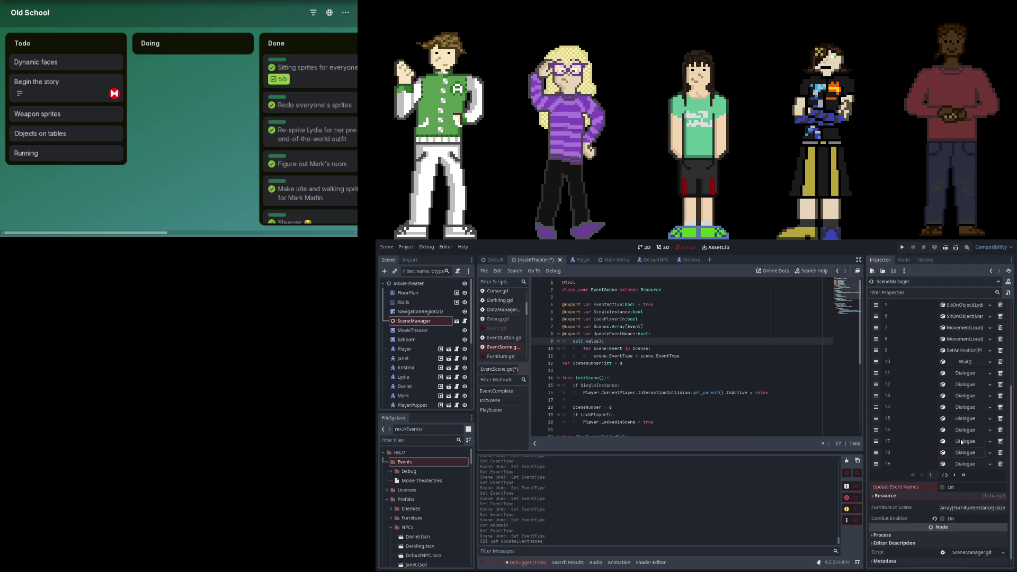
click(955, 489)
click(955, 488)
click(962, 494)
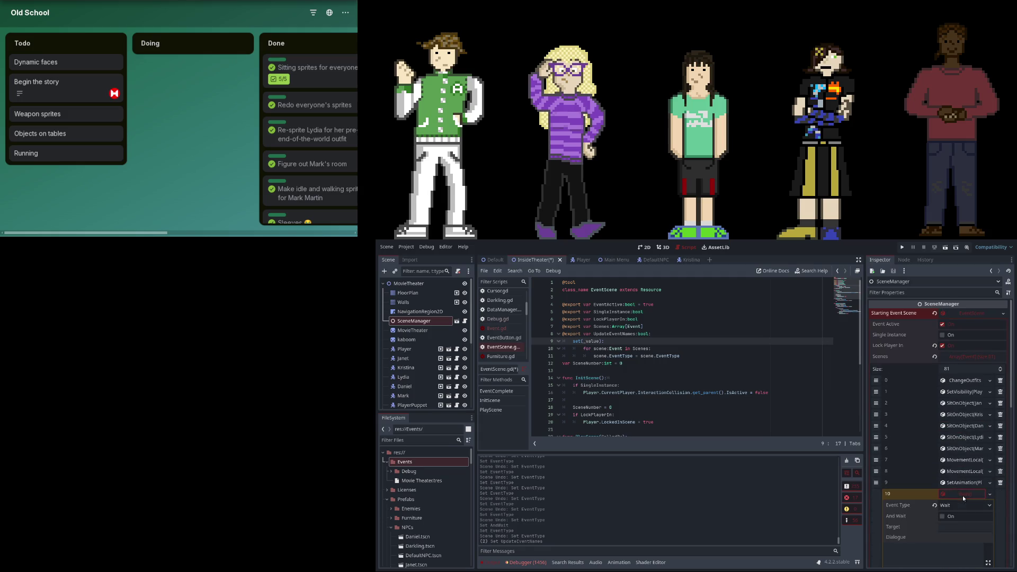
click(963, 495)
click(960, 505)
click(960, 507)
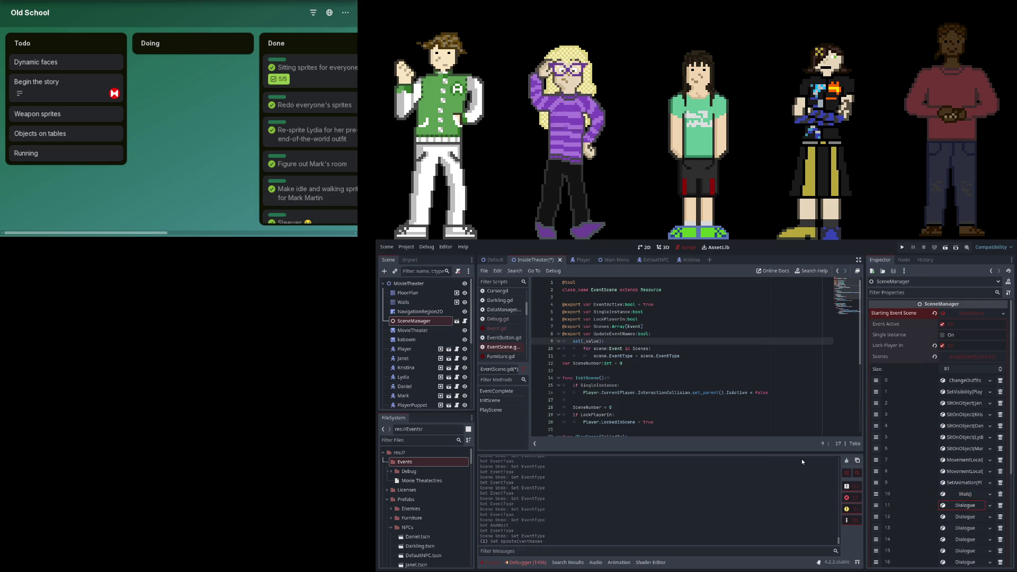
- Scroll down and switch Update Event Names on in the Inspector
click(942, 473)
click(942, 474)
scroll(958, 479, down, 5)
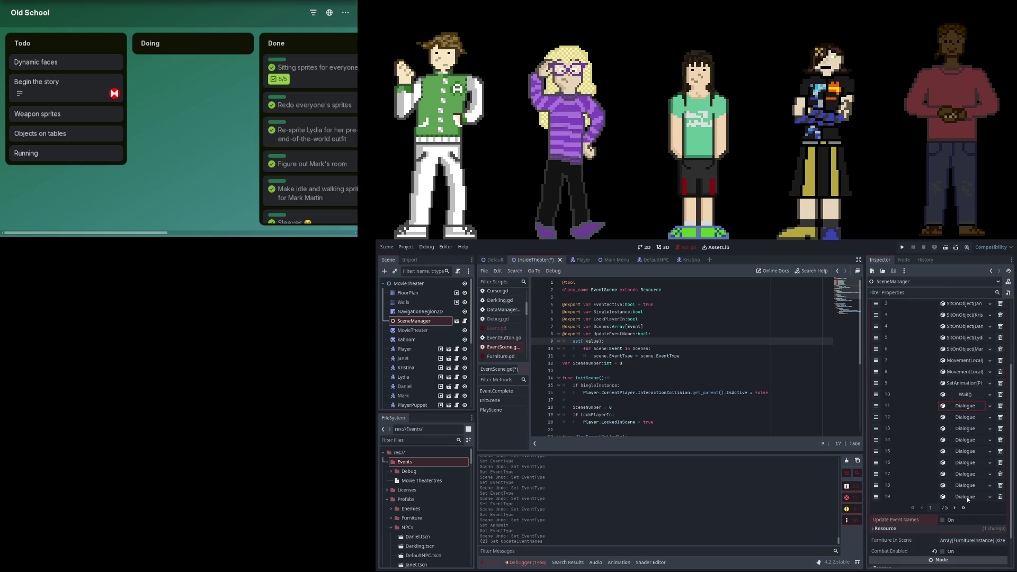
click(951, 520)
- Rewrite the loop line as scene.EventType.set(scene.EventType) and save EventScene.gd
click(704, 358)
key(BackSpace)
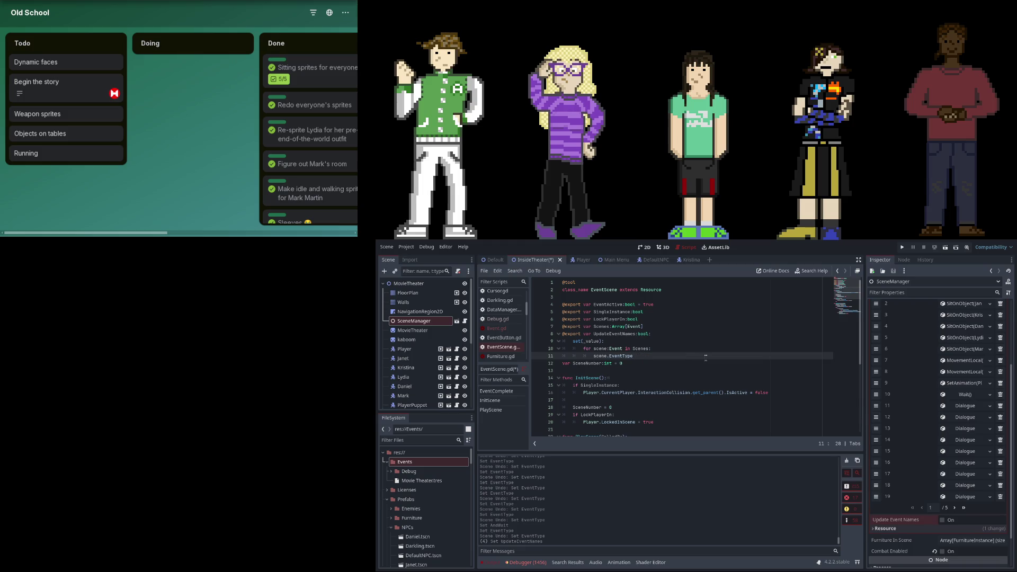
text(t()
key(BackSpace)
key(BackSpace)
text(scene.Eve)
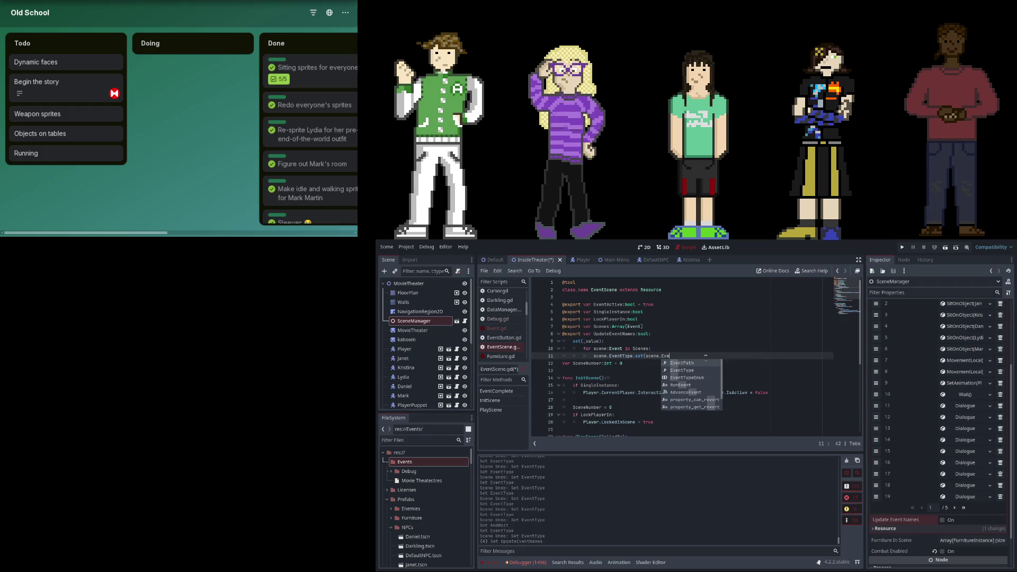
key(Down)
key(Return)
text())
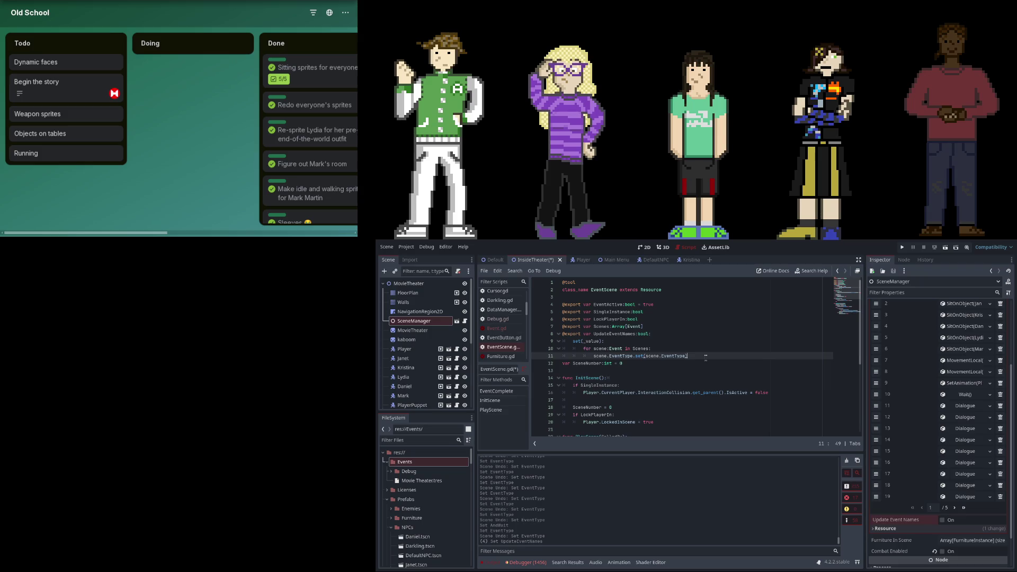
key(ctrl+s)
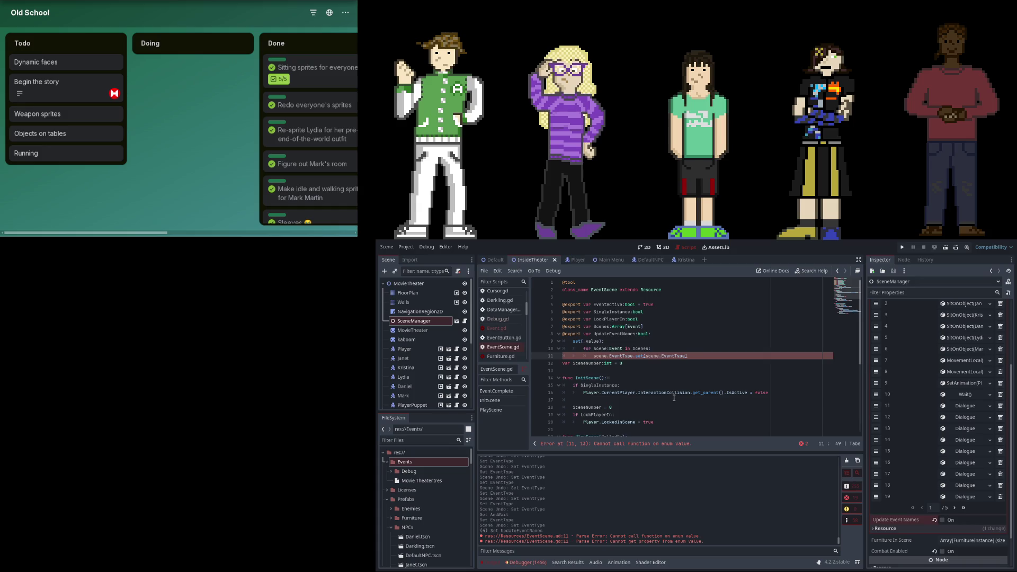
- Replace line 11 of EventScene.gd with scene.UpdateName()
key(End)
double_click(664, 357)
text(UpdateNam)
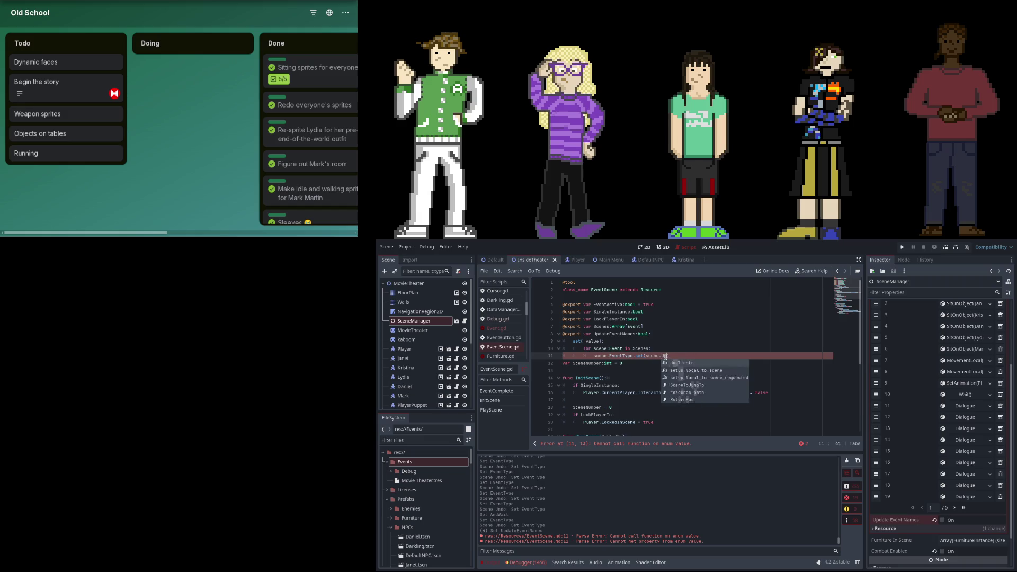
text(e)
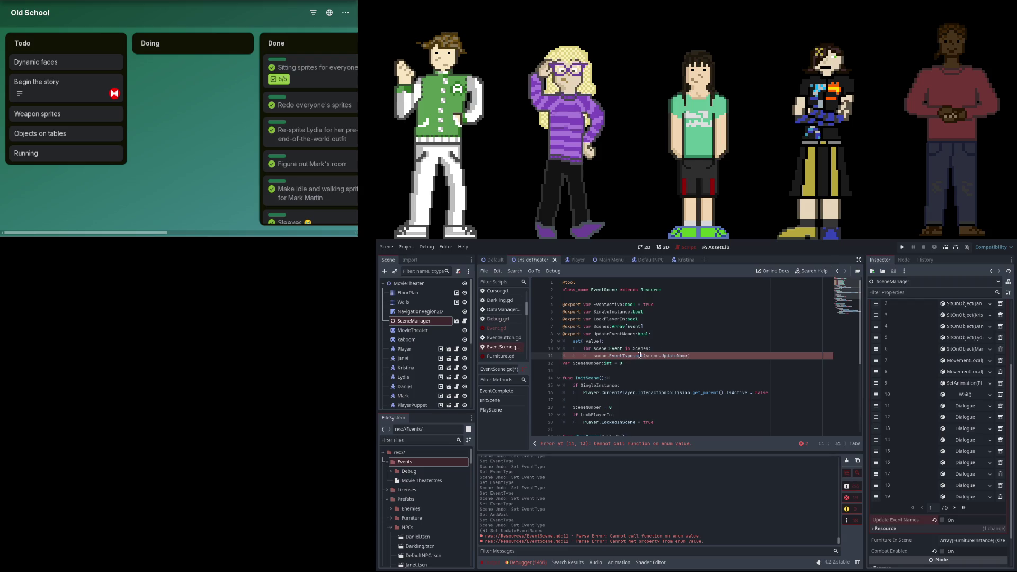
click(594, 356)
key(shift+End)
key(Delete)
text(scene.Up)
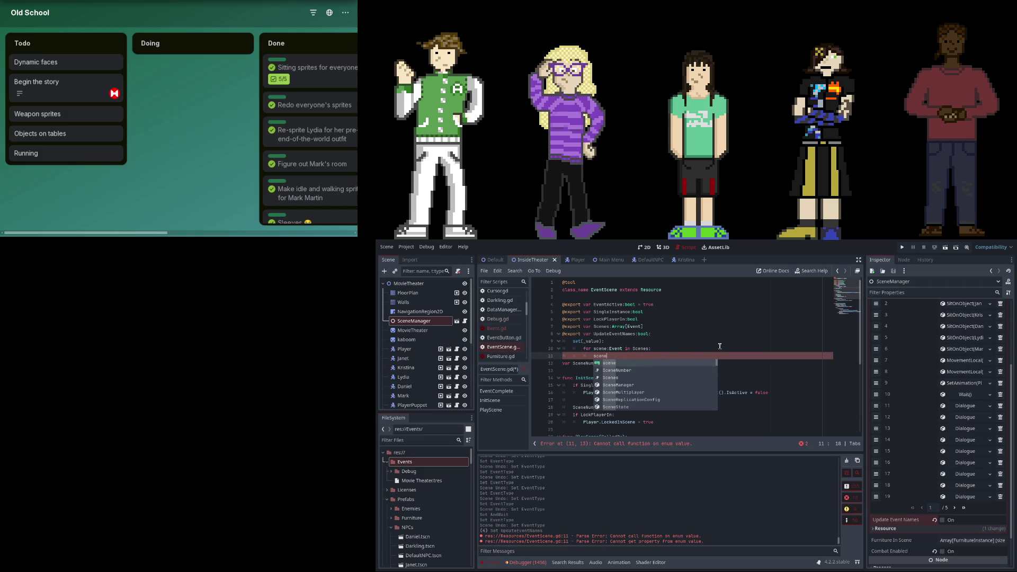
text(dateName())
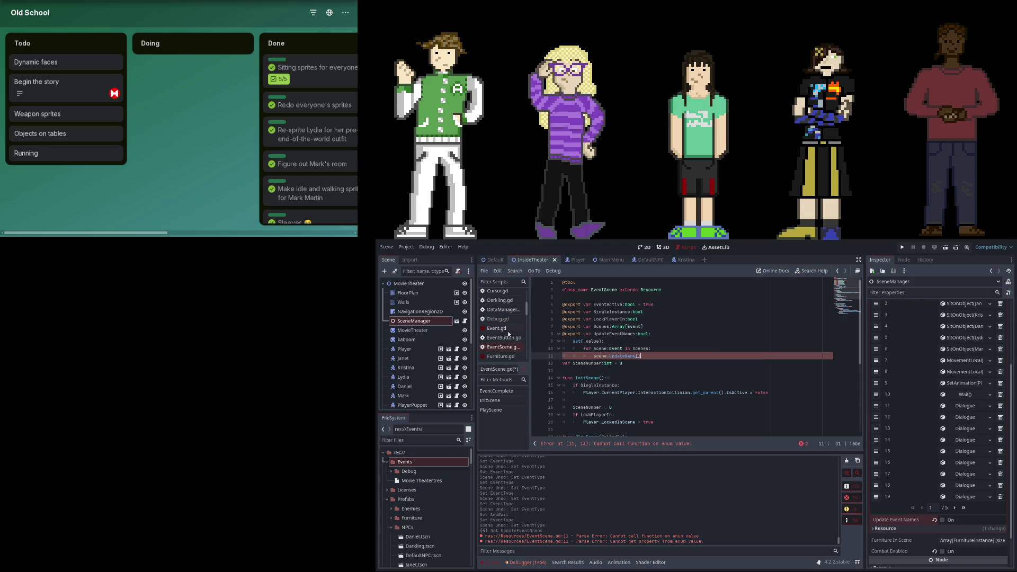
- In Event.gd, remove the resource_name assignment from the EventType setter and call UpdateName instead
click(496, 328)
drag(586, 341, 791, 344)
key(BackSpace)
text(pdateEventN)
scroll(718, 382, down, 3)
scroll(717, 381, down, 3)
click(615, 318)
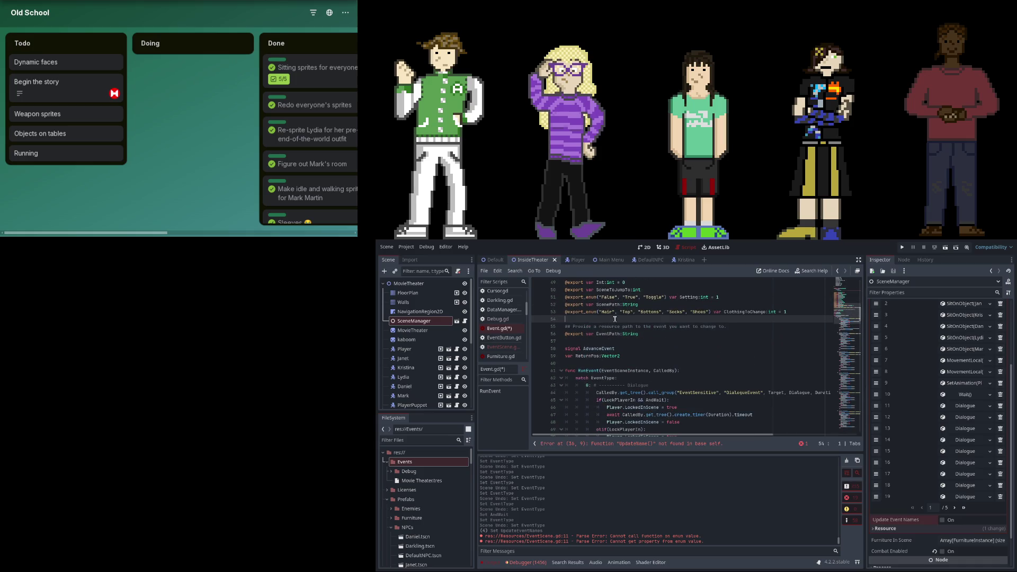
- Add func UpdateName(): to Event.gd holding the pasted resource_name assignment, save, and toggle Update Event Names
click(625, 340)
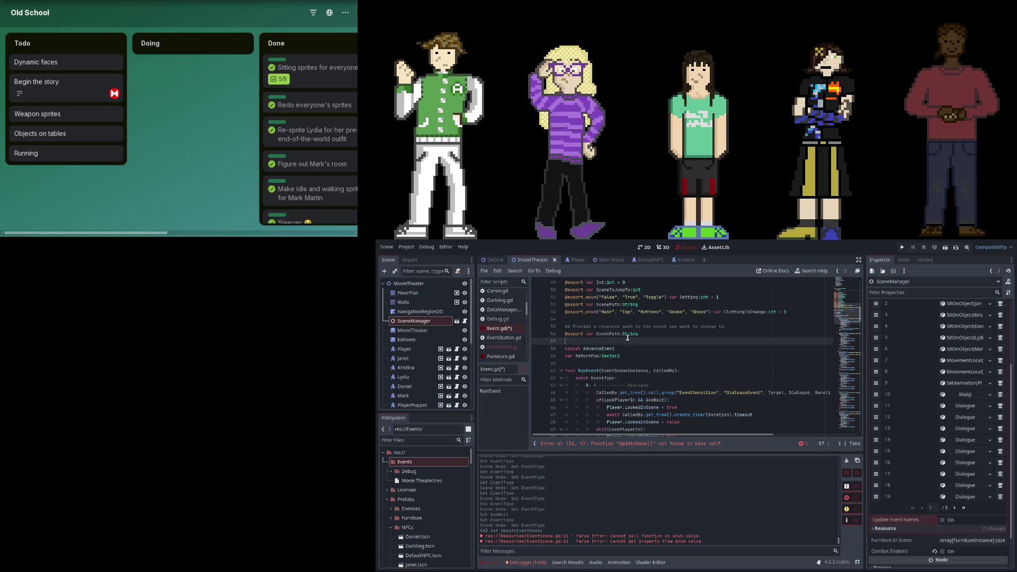
key(Return)
key(Return)
key(Up)
text(func)
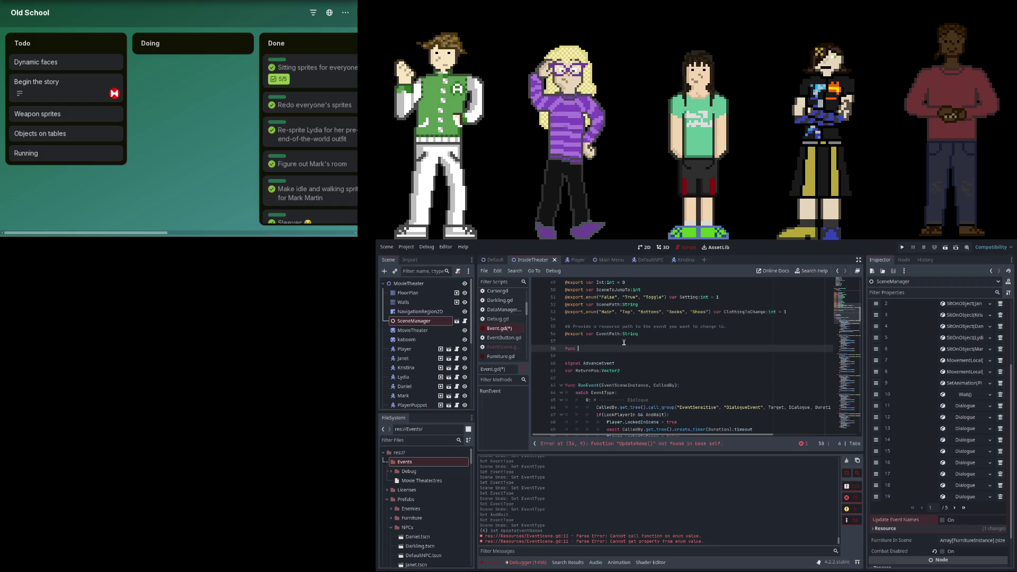
key(BackSpace)
key(BackSpace)
text(UpdateN)
text(ame():)
key(Return)
key(ctrl+v)
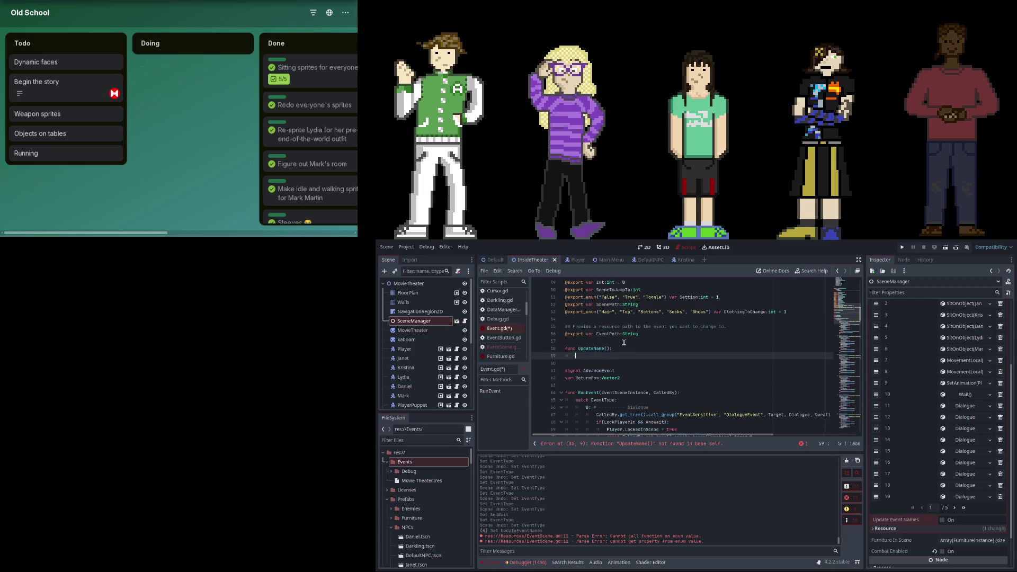
key(ctrl+s)
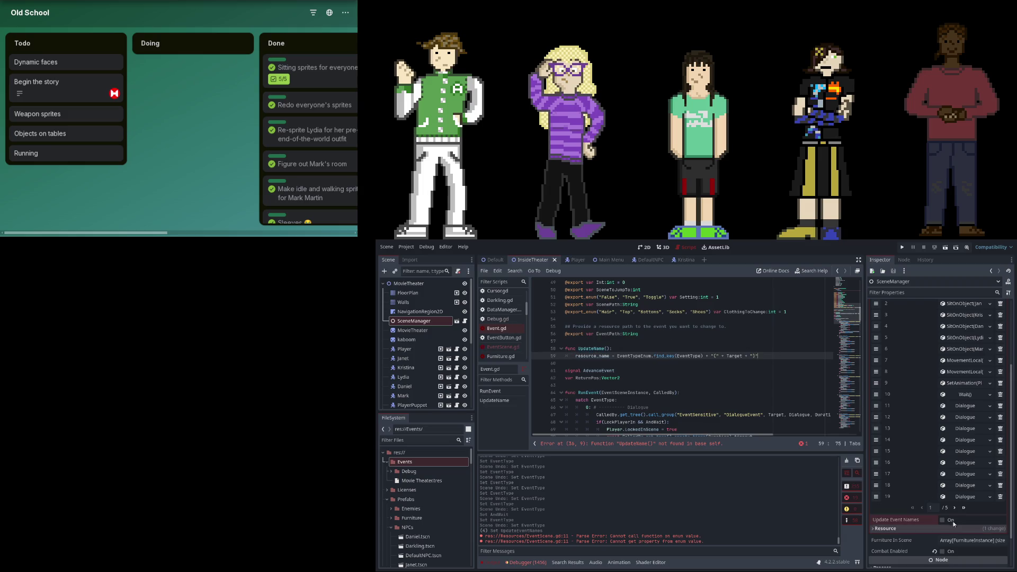
click(953, 520)
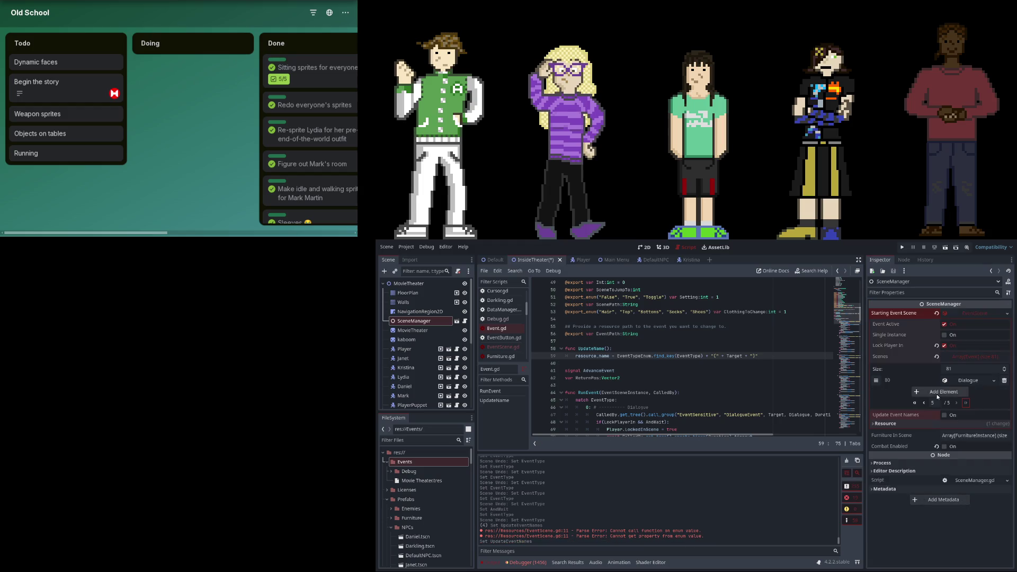
- Go to page 1 of the Scenes array and expand then collapse element 17
click(915, 403)
scroll(941, 420, down, 3)
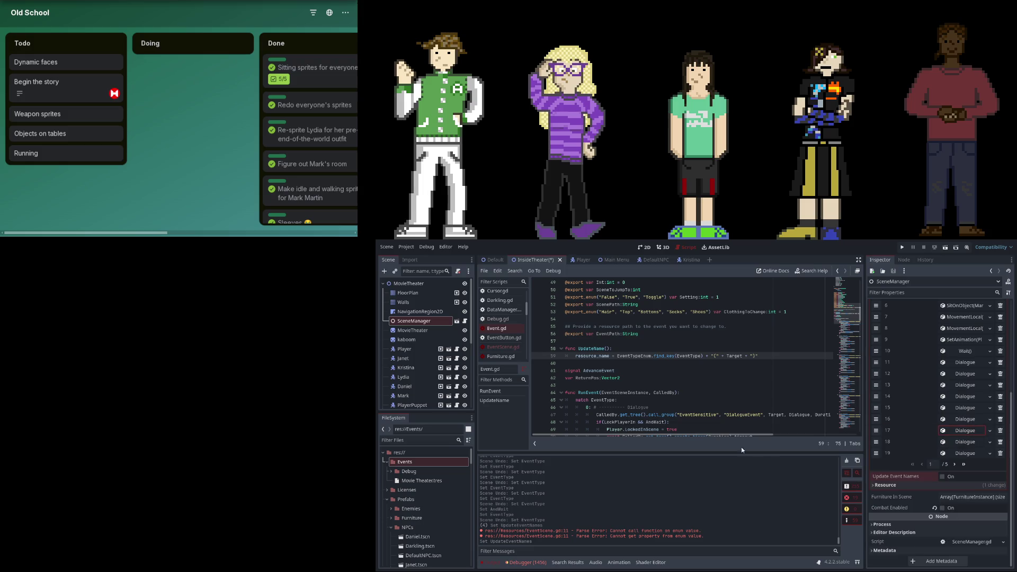
scroll(772, 382, up, 5)
click(958, 431)
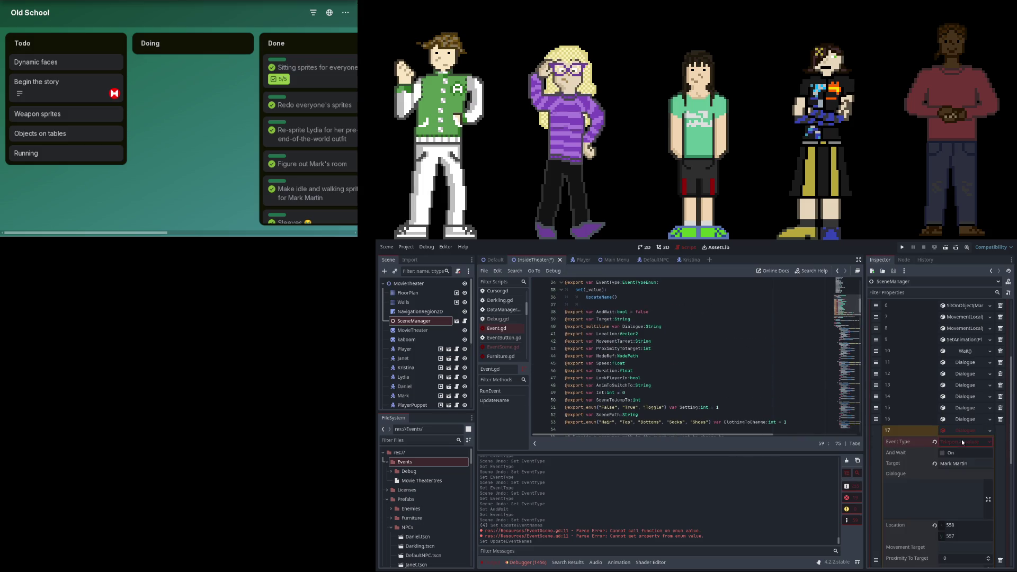
click(964, 430)
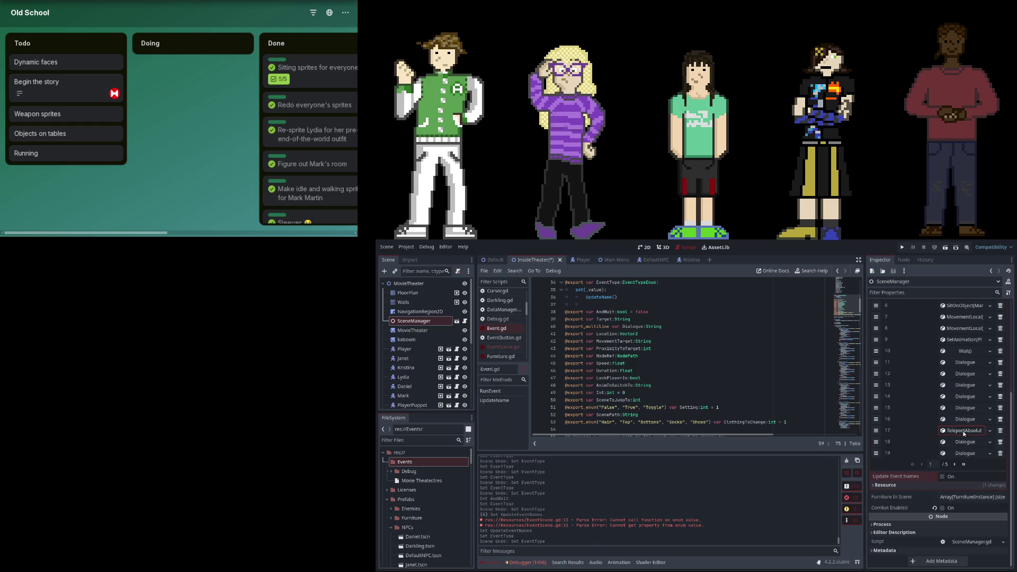
- In EventScene.gd, toggle Update Event Names on and off, then add a blank line above scene.UpdateName()
click(502, 347)
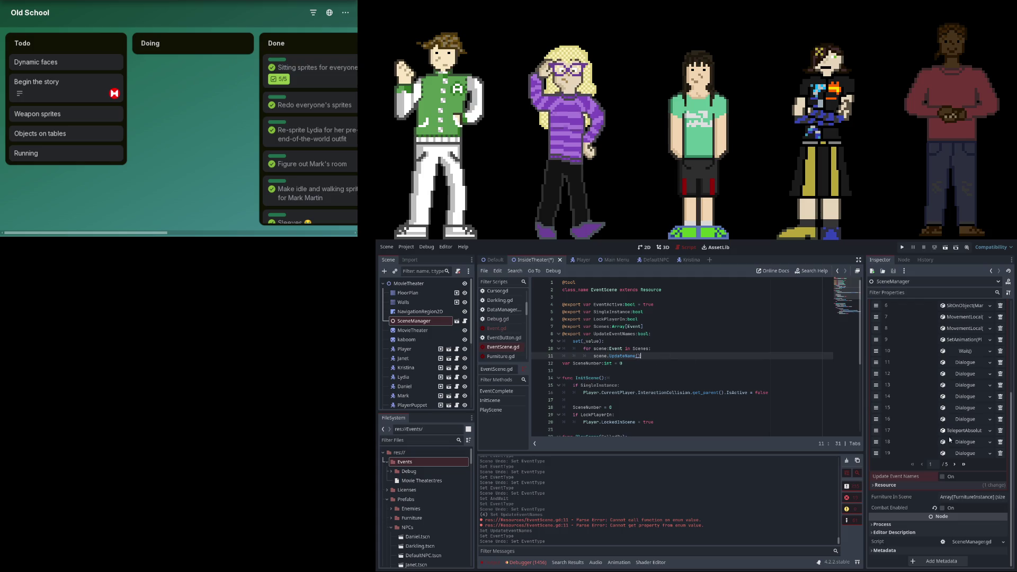
click(958, 475)
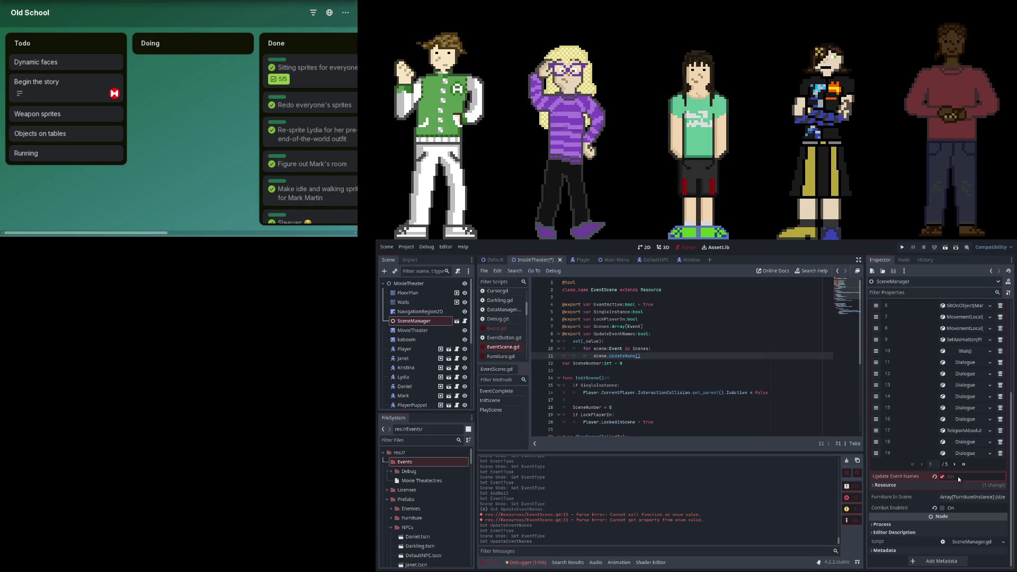
click(957, 475)
scroll(921, 440, up, 5)
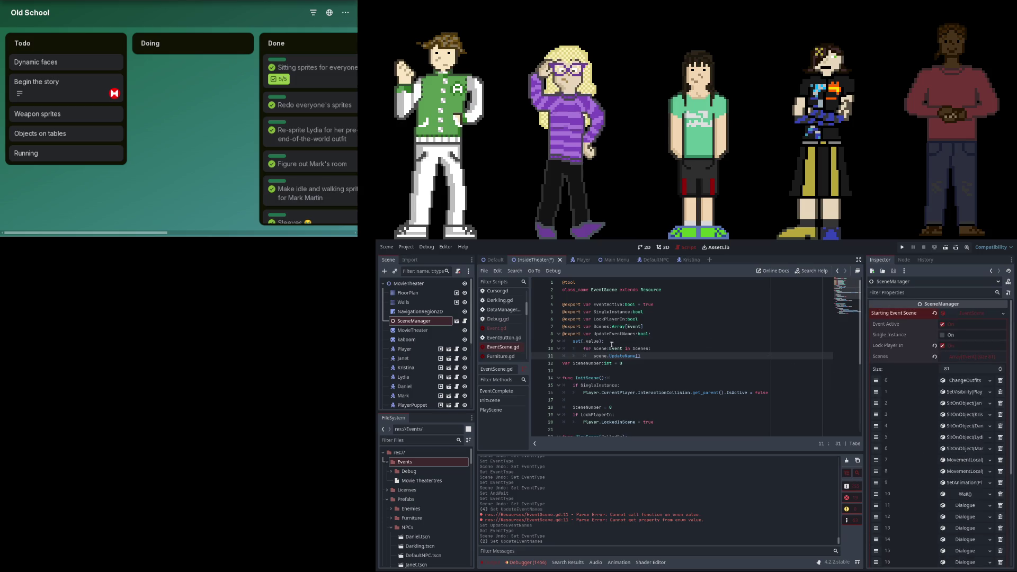
double_click(597, 355)
scroll(895, 417, down, 5)
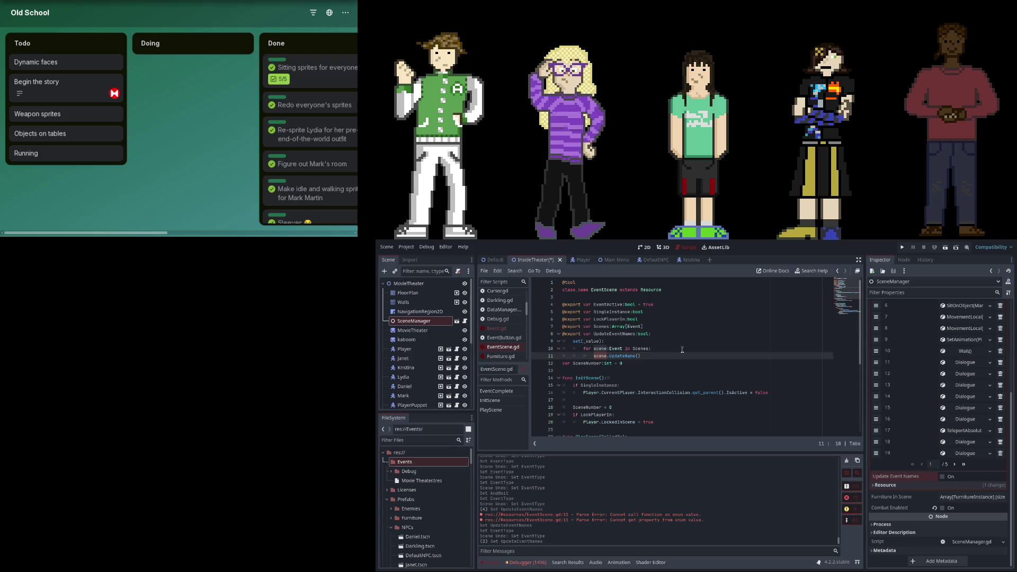
key(ctrl+shift+Return)
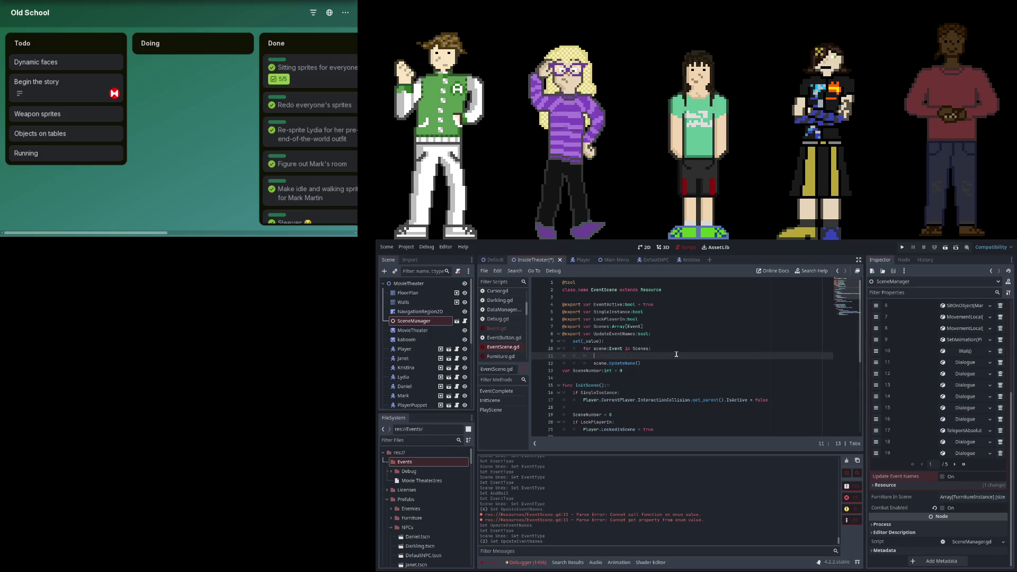
- Type print_debug("test") inside the Scenes loop and switch Update Event Names on
text(n)
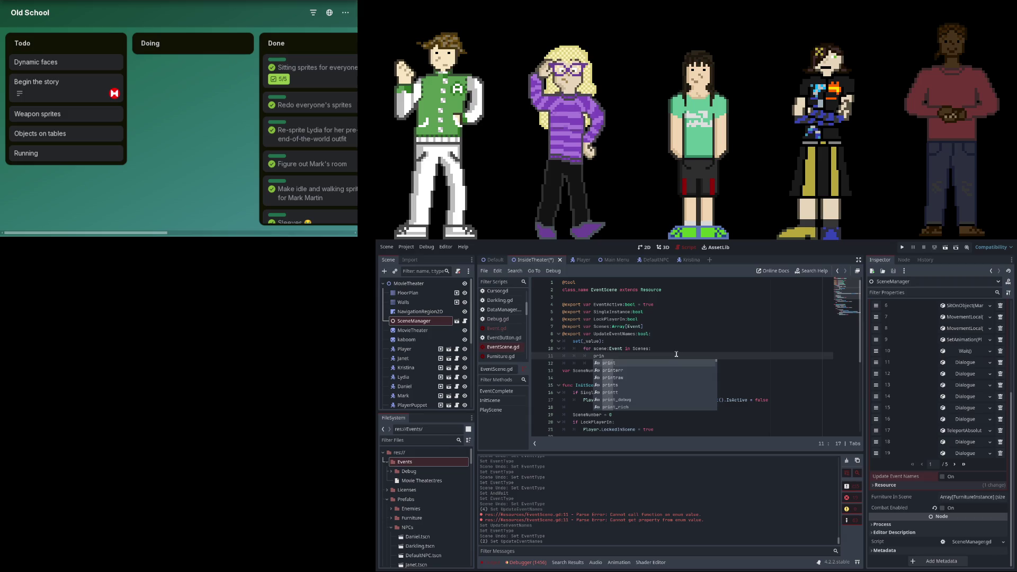
text(t_debug(test)
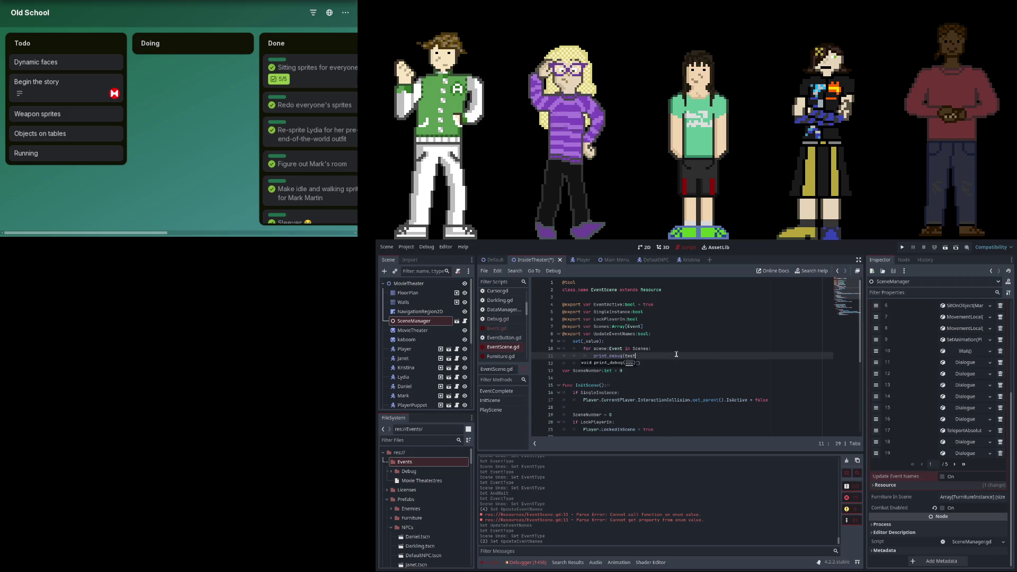
key(ctrl+Left)
text(")
key(End)
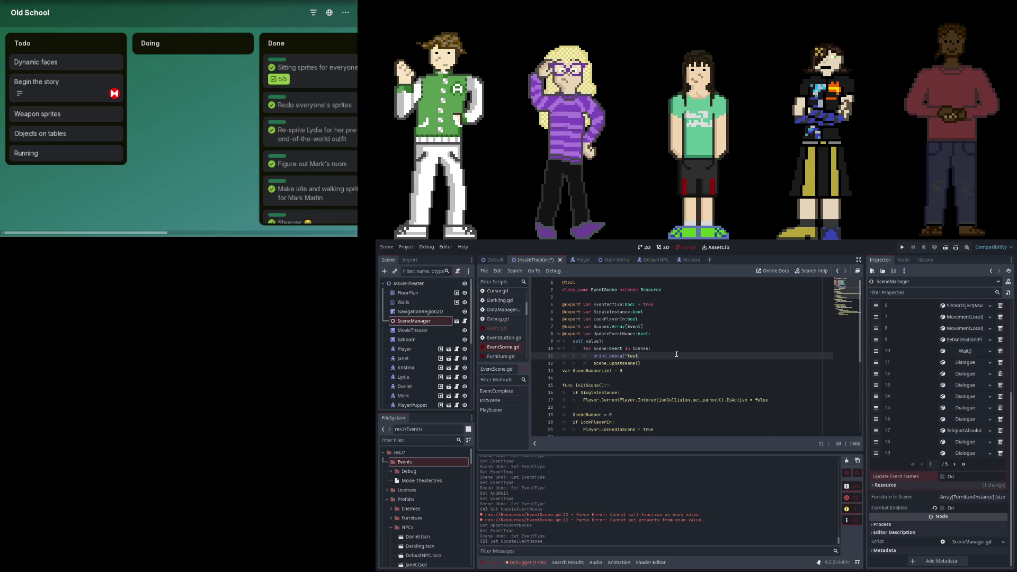
text(")
click(946, 476)
- Move the print_debug("test") line directly under the setter and test Update Event Names again
click(593, 356)
key(ctrl+x)
click(613, 342)
key(Return)
key(ctrl+v)
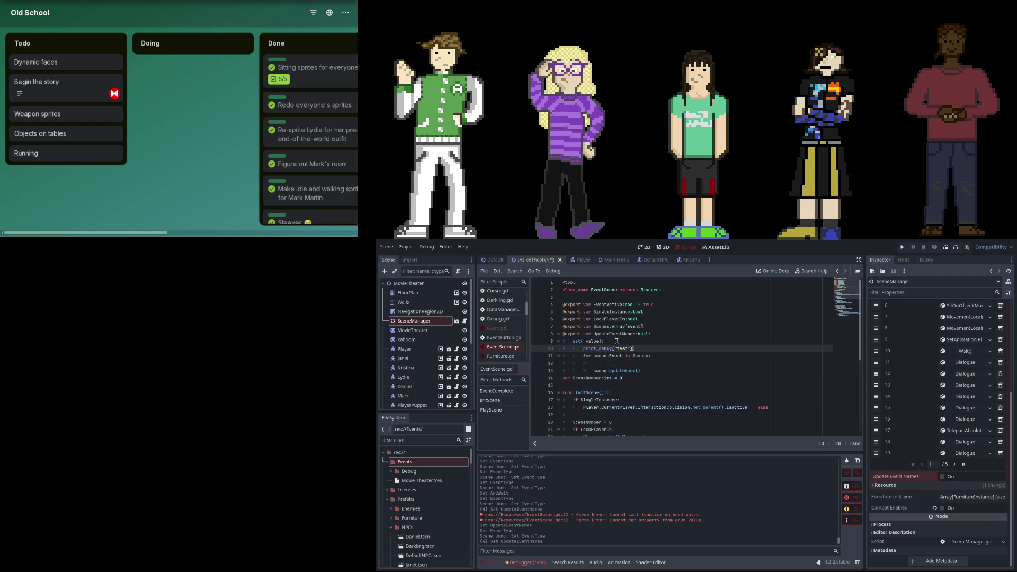
click(958, 476)
- Review Event.gd, then return to EventScene.gd and delete the blank line after the for loop
click(498, 328)
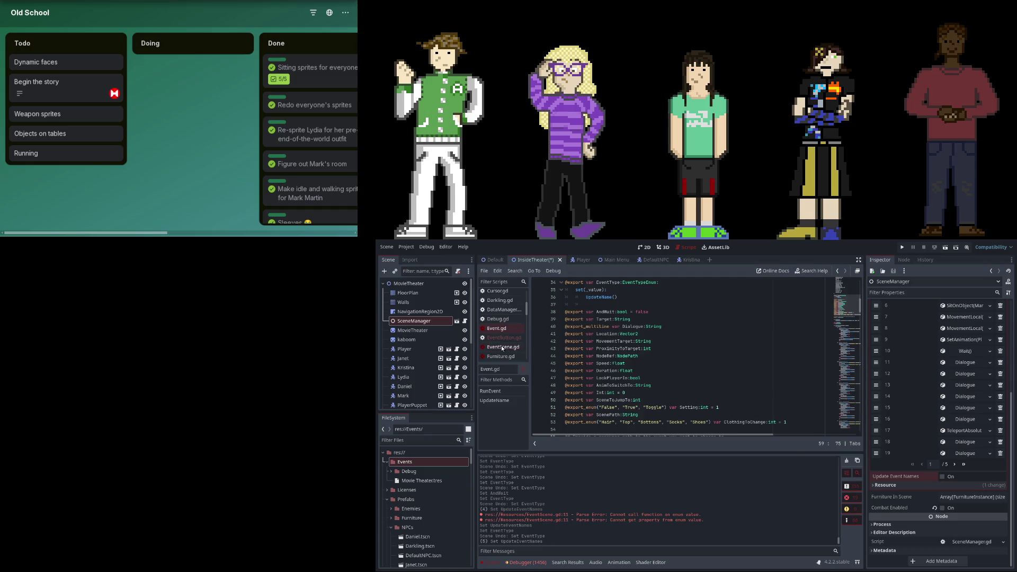
scroll(601, 358, up, 2)
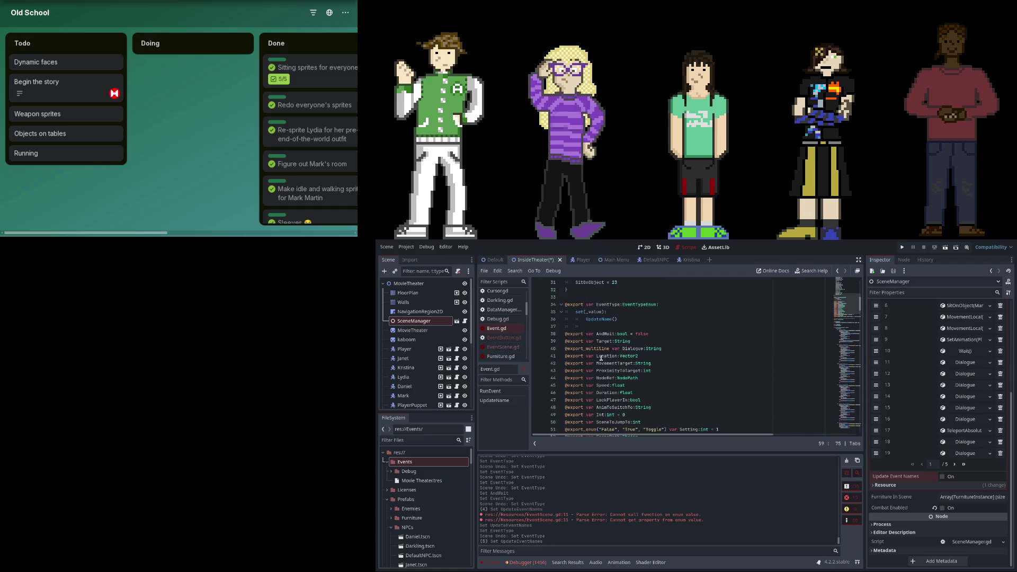
scroll(598, 357, up, 3)
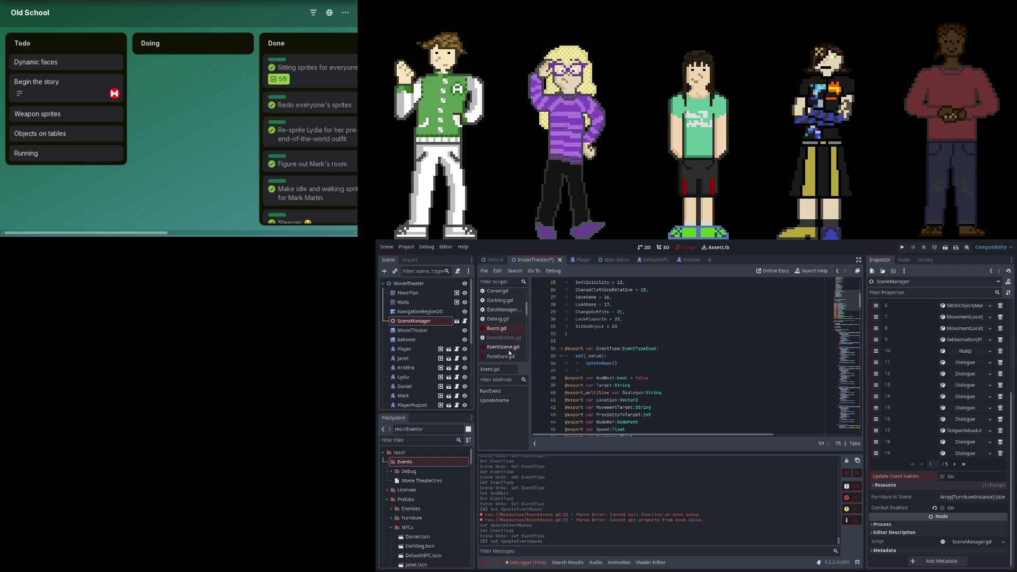
click(510, 347)
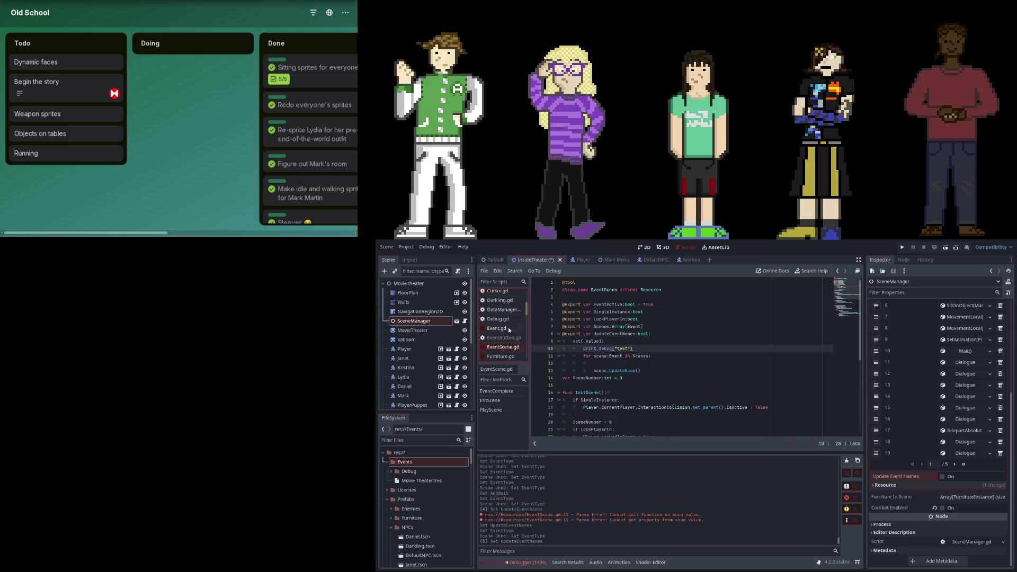
click(678, 358)
key(Delete)
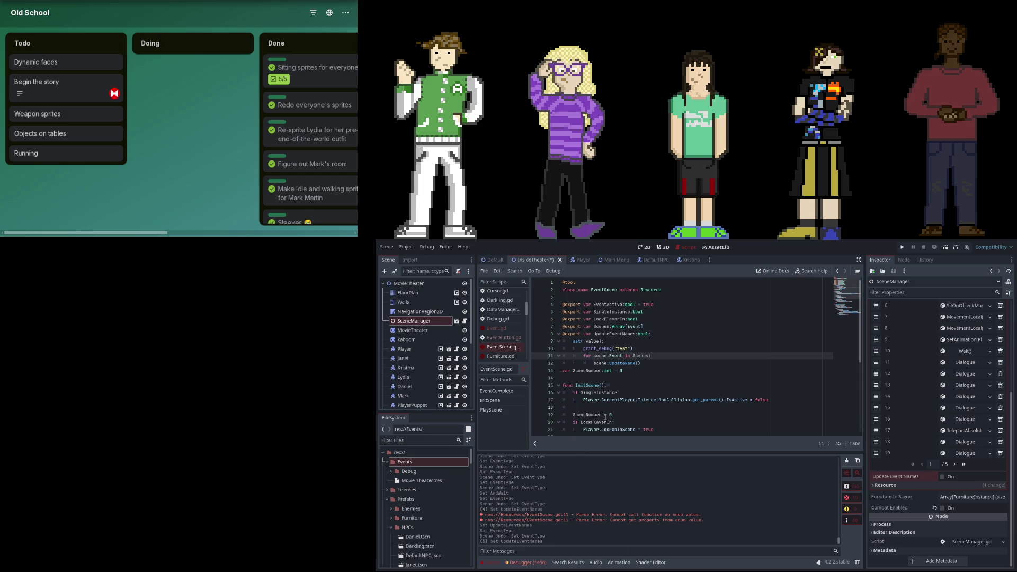
- Move the caret up to the end of the setter line in EventScene.gd
key(Up)
key(Up)
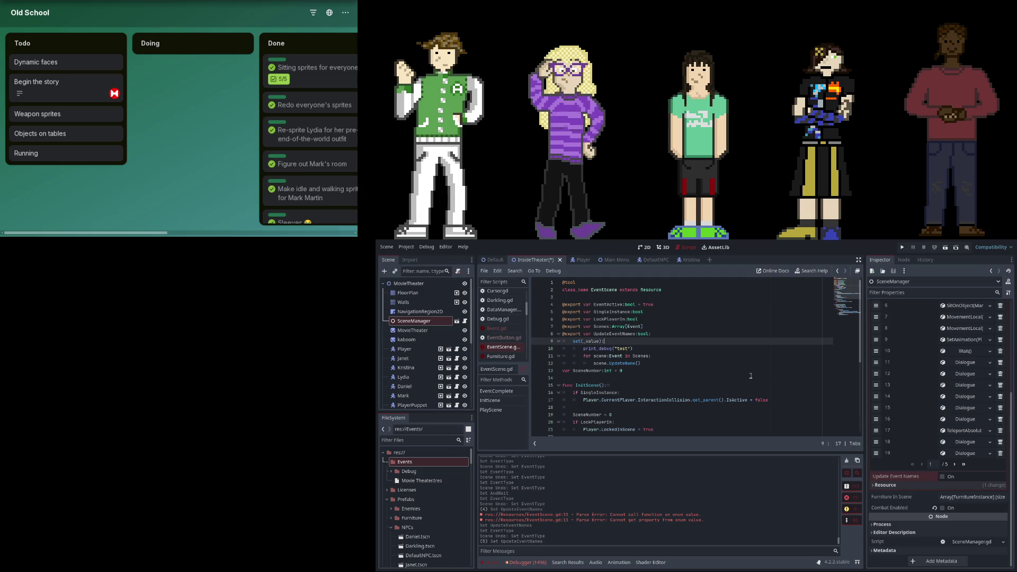
- Comment out the for loop and scene.UpdateName() lines with # and save
click(583, 356)
text(#)
click(583, 363)
text(#)
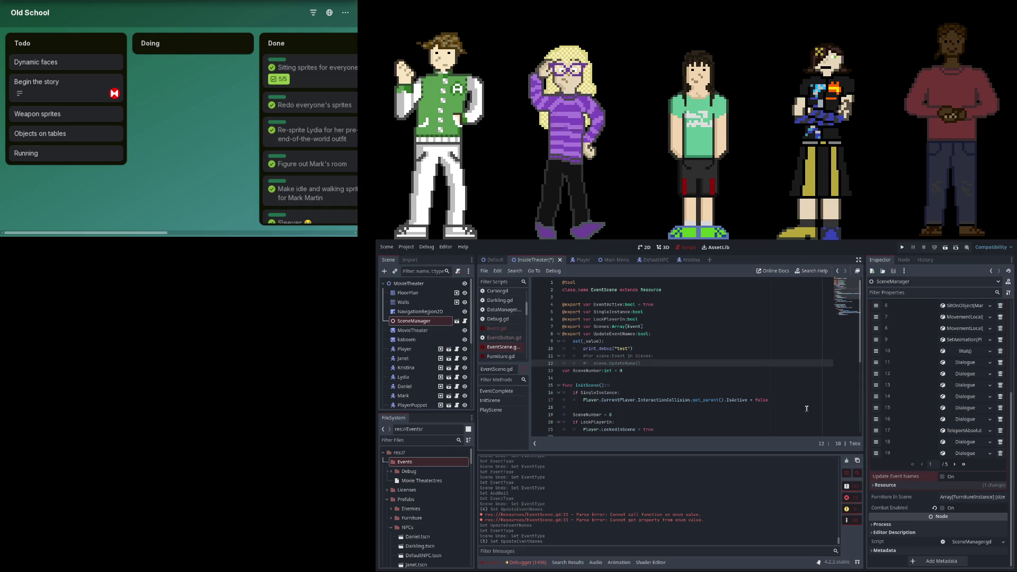
key(ctrl+s)
- Toggle Update Event Names on the SceneManager twice to test the setter
click(959, 475)
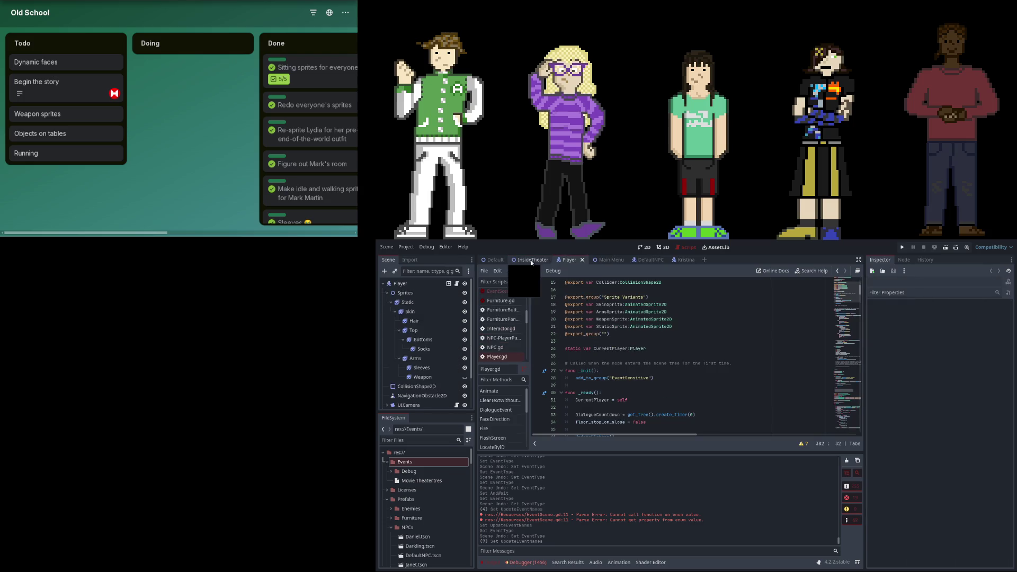
click(953, 477)
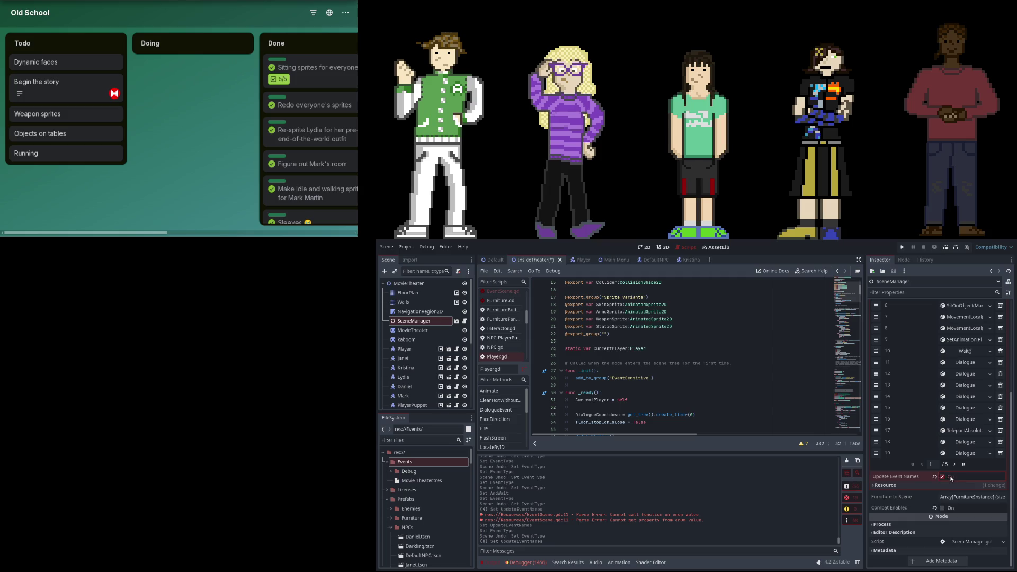
scroll(917, 447, up, 5)
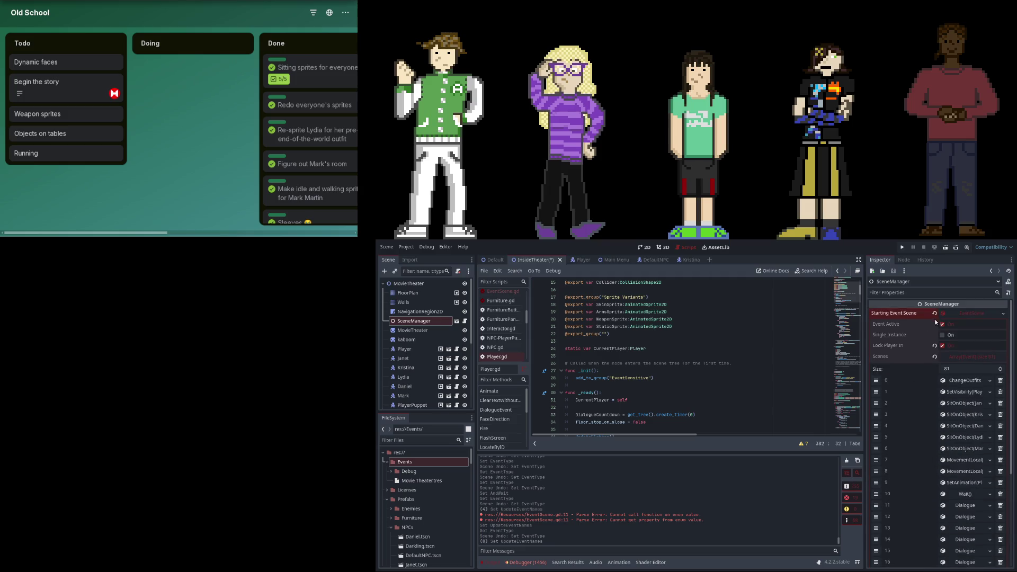
scroll(900, 396, down, 5)
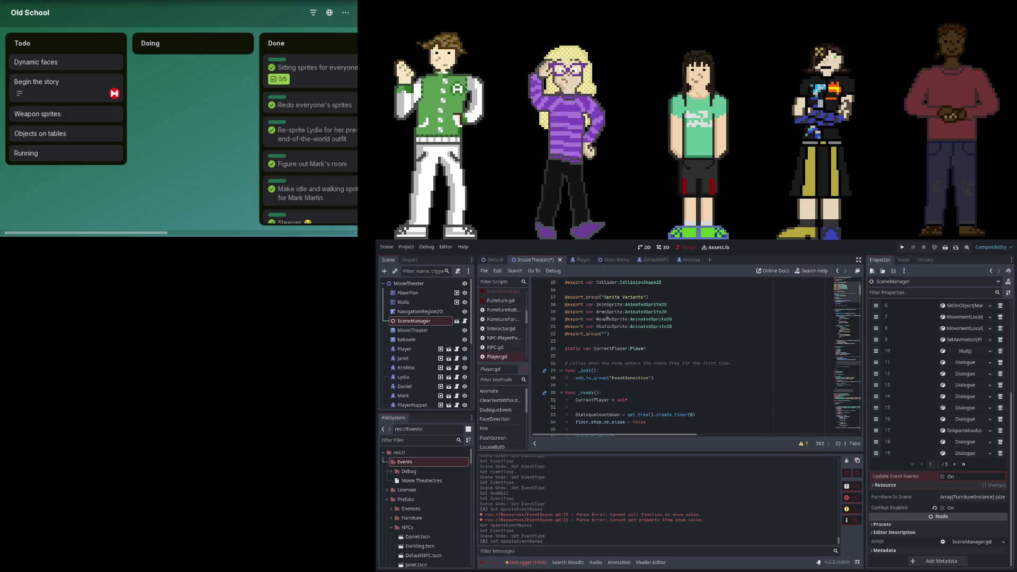
- Browse through EventScene.gd, Furniture.gd and Event.gd, ending back on EventScene.gd
click(503, 291)
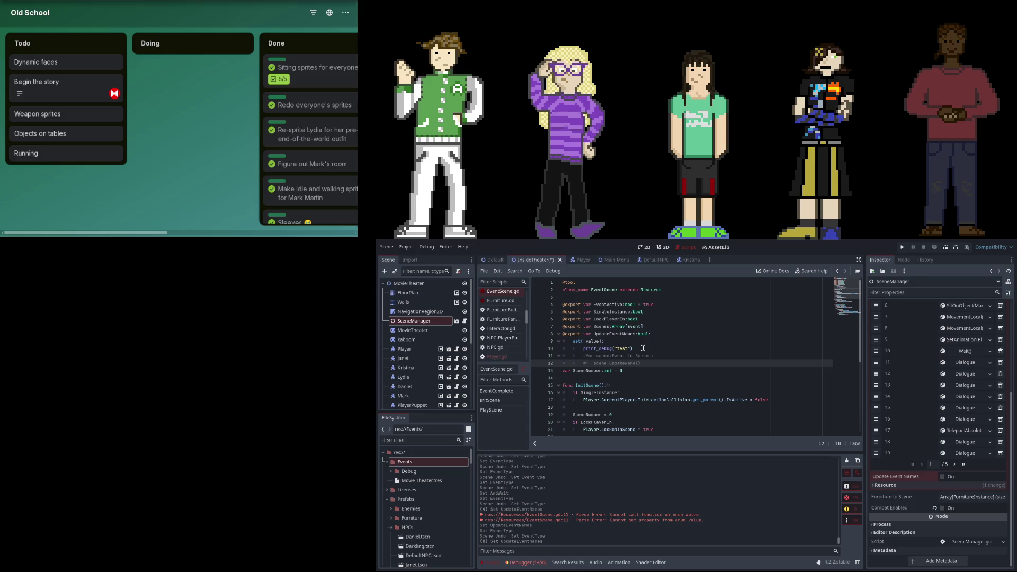
scroll(516, 317, up, 1)
click(512, 293)
click(501, 309)
scroll(566, 319, up, 9)
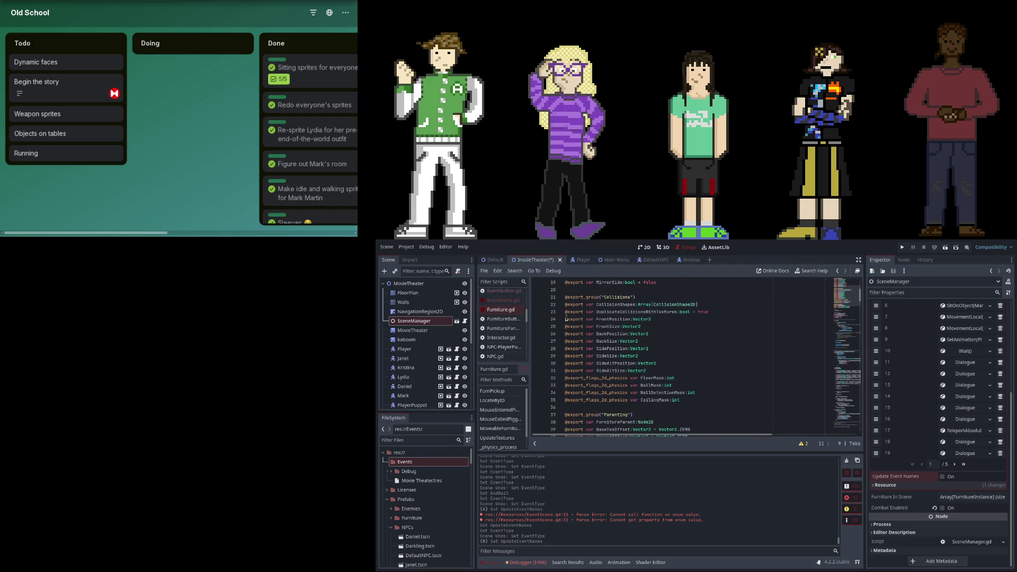
click(514, 300)
scroll(514, 302, up, 2)
click(503, 300)
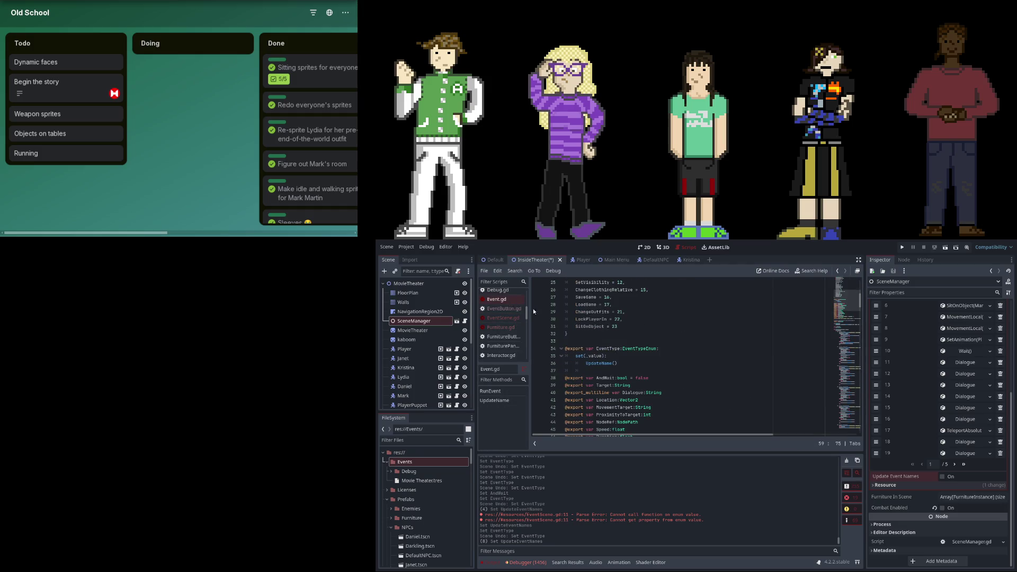
click(598, 355)
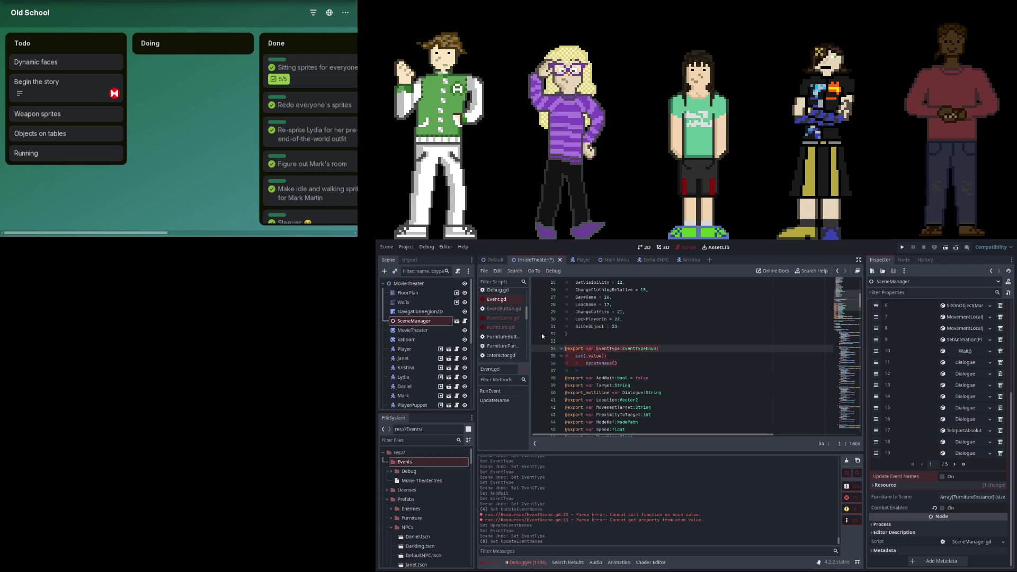
click(512, 319)
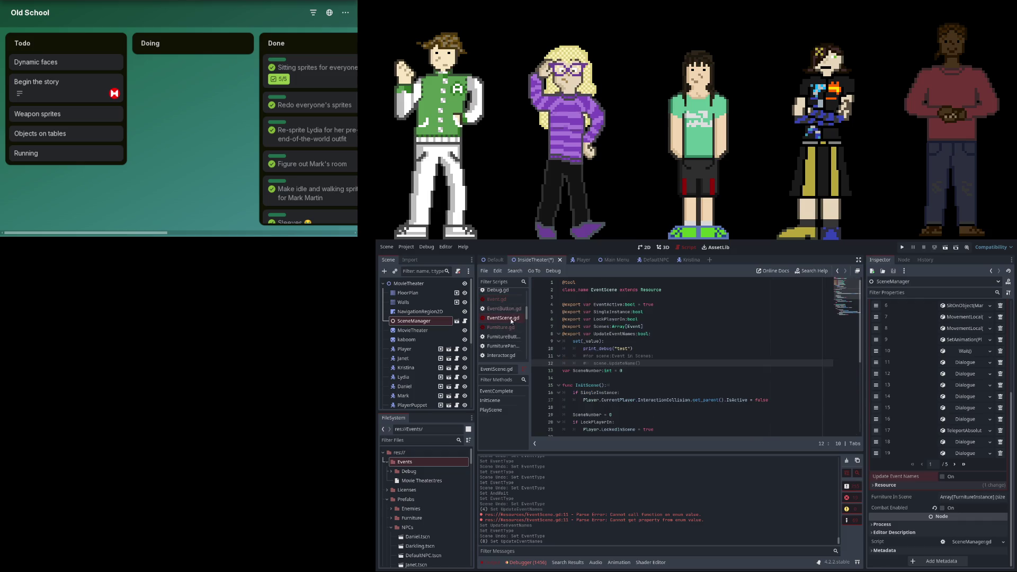
- Paste the EventType export below the Scenes export and change its type to bool
click(677, 329)
key(Return)
key(Return)
key(ctrl+v)
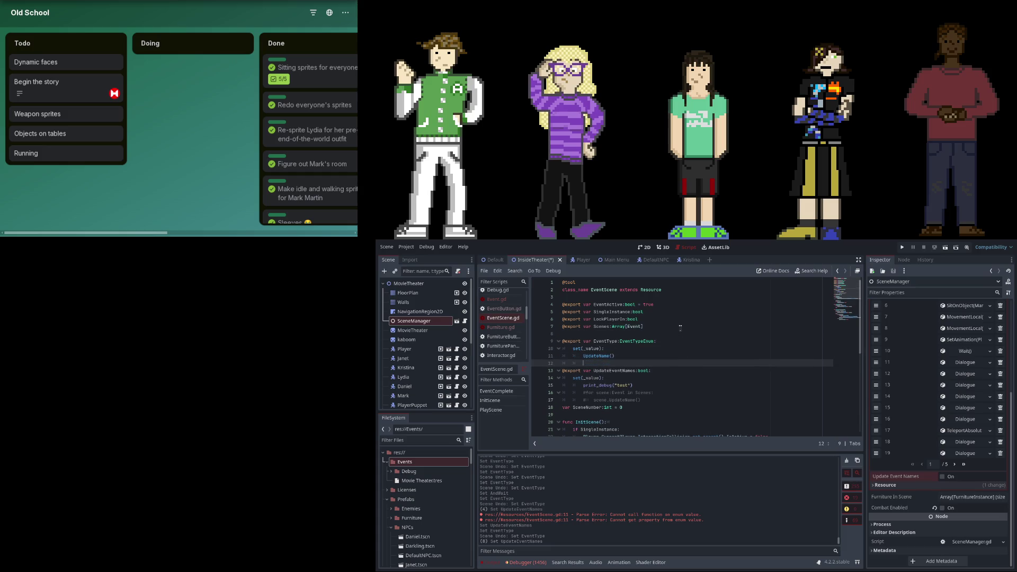
double_click(637, 342)
text(bool)
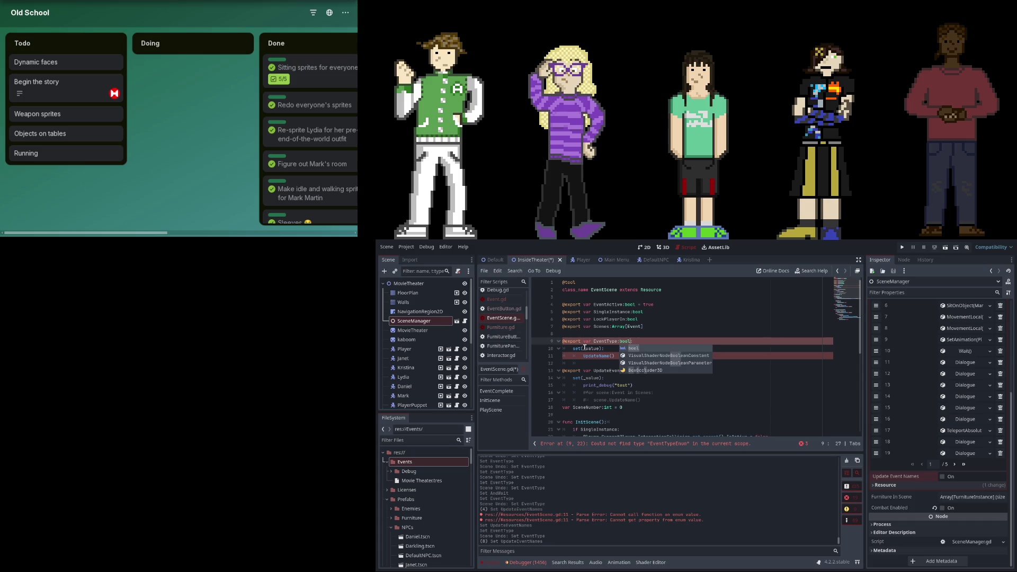
- Put the test print and commented loop into the new setter, rename it UpdateEventNames, and save
mouse_move(564, 392)
mouse_down()
mouse_move(655, 392)
mouse_move(646, 401)
mouse_up()
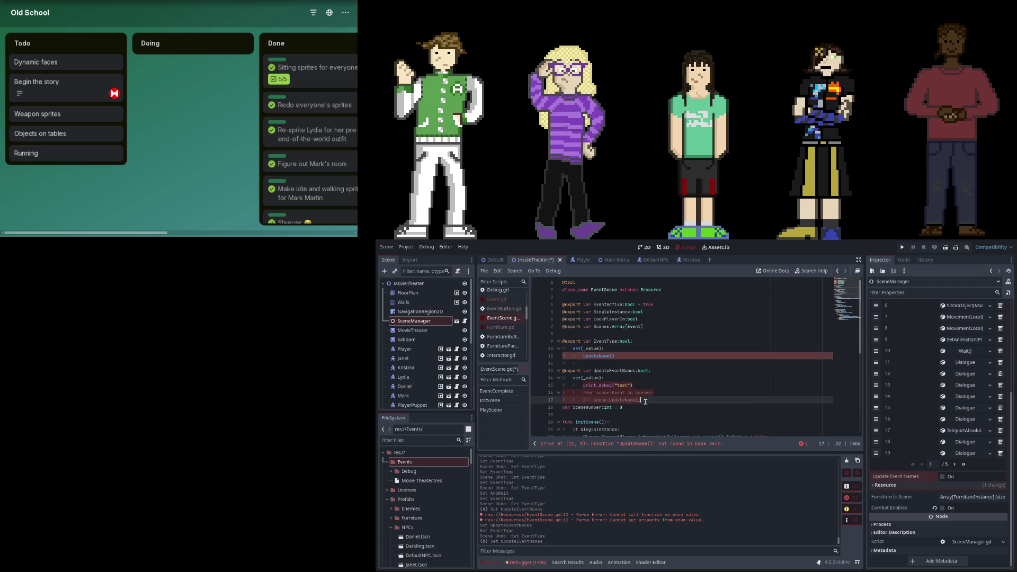
key(ctrl+c)
double_click(605, 356)
key(ctrl+v)
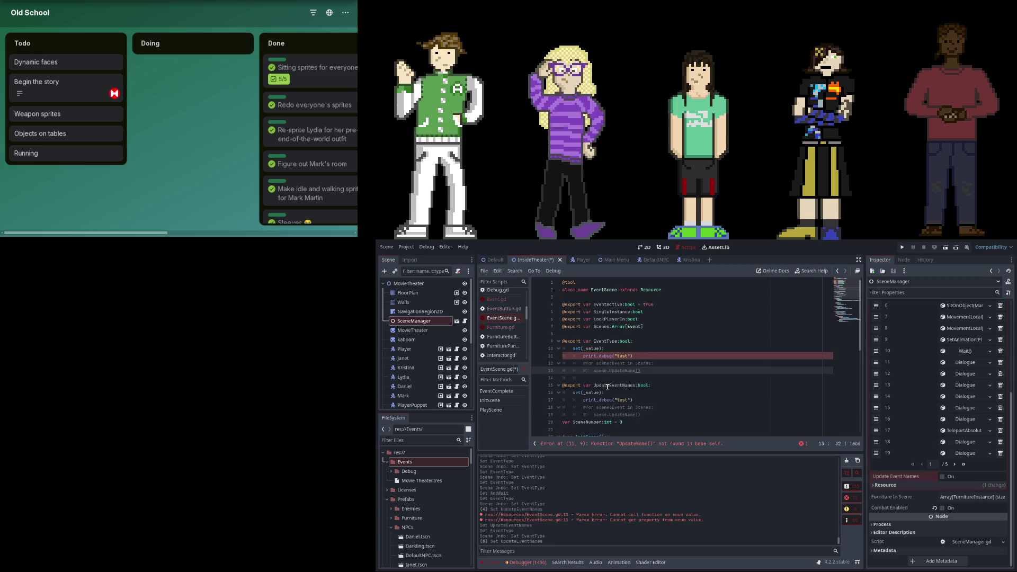
click(601, 340)
double_click(616, 385)
double_click(610, 341)
key(ctrl+v)
key(ctrl+s)
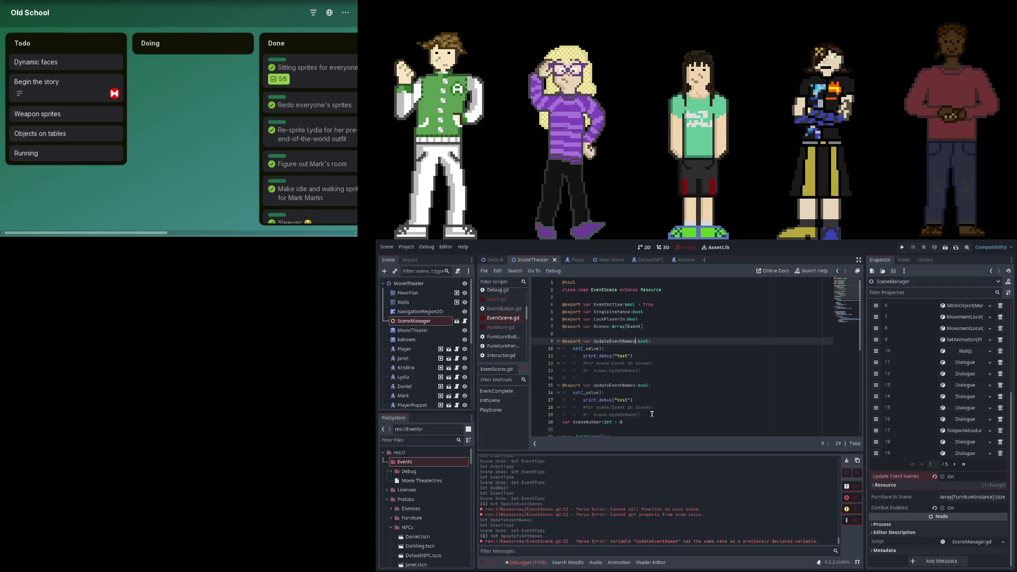
- Delete the duplicate old UpdateEventNames block, toggle Update Event Names, and save
click(666, 383)
drag(667, 383, 670, 370)
key(BackSpace)
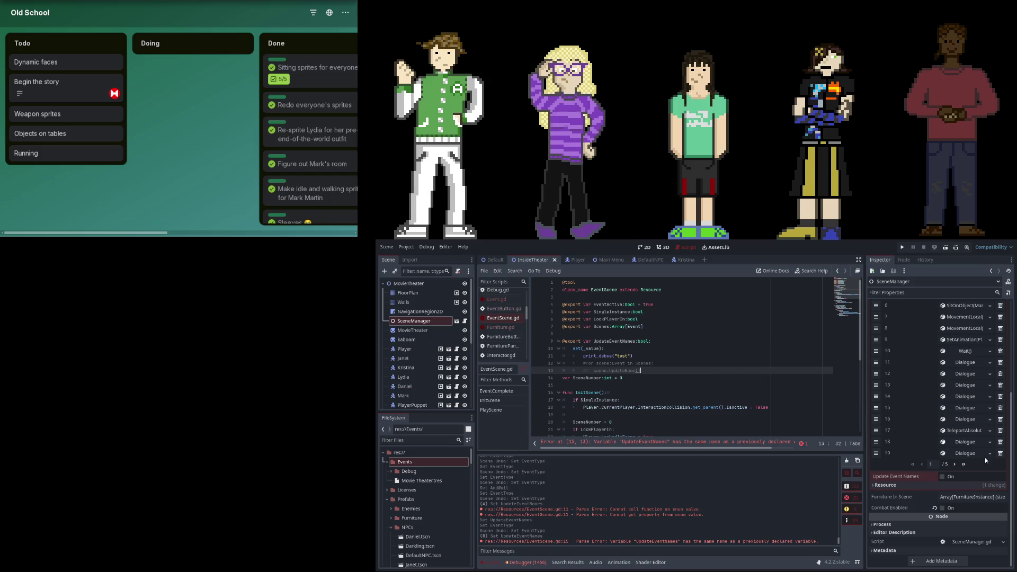
click(959, 476)
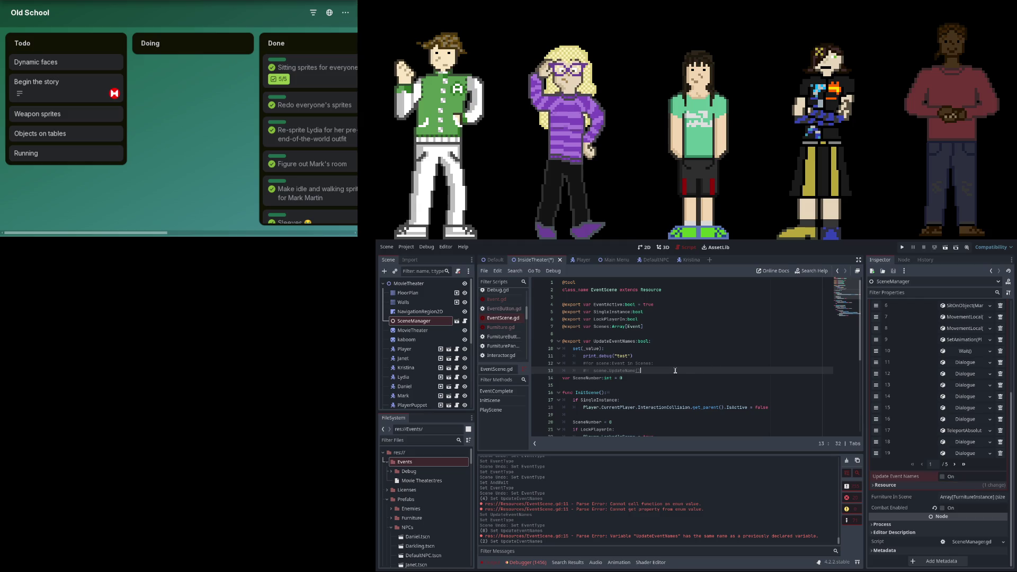
key(Return)
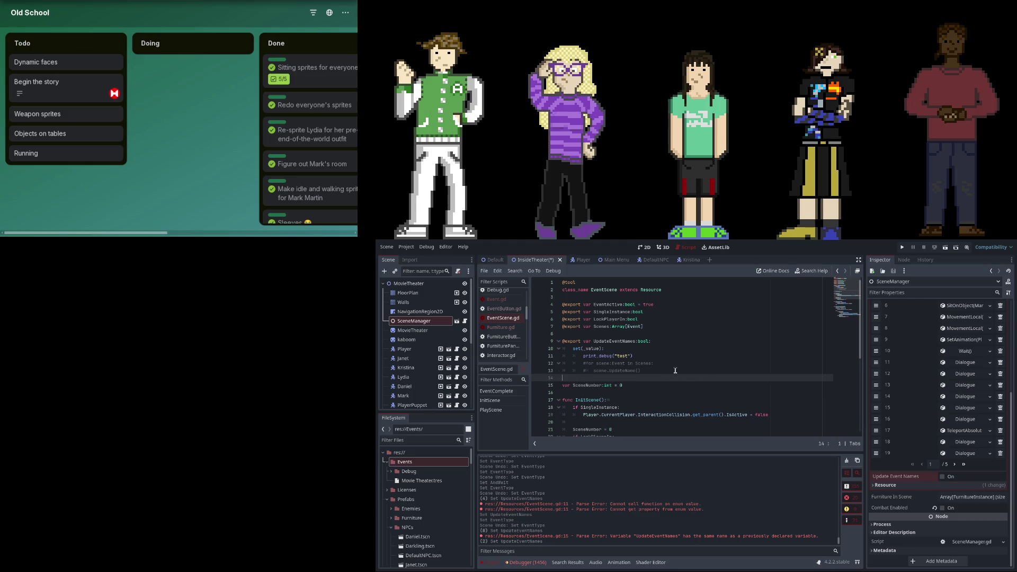
key(ctrl+s)
- Switch to Event.gd to view the EventType export and its UpdateName() setter
click(513, 300)
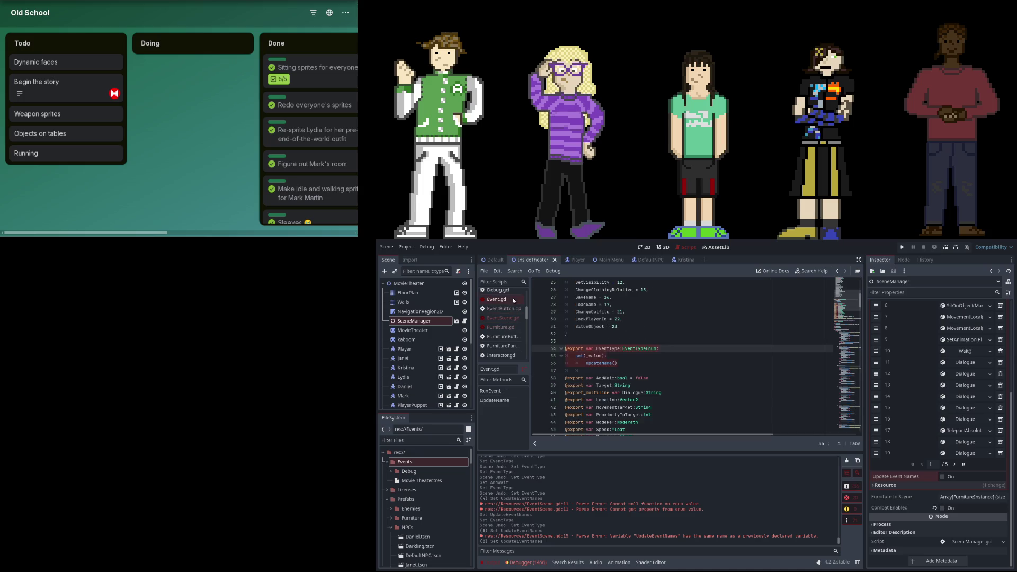
- Reselect Teleport Absolute as event 15's type in the Scenes list
click(962, 407)
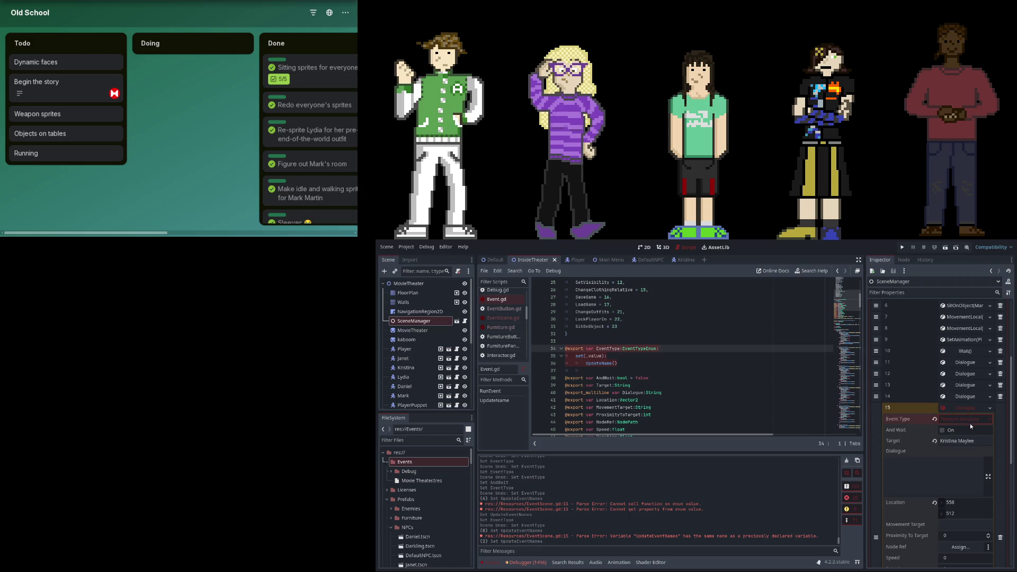
click(971, 421)
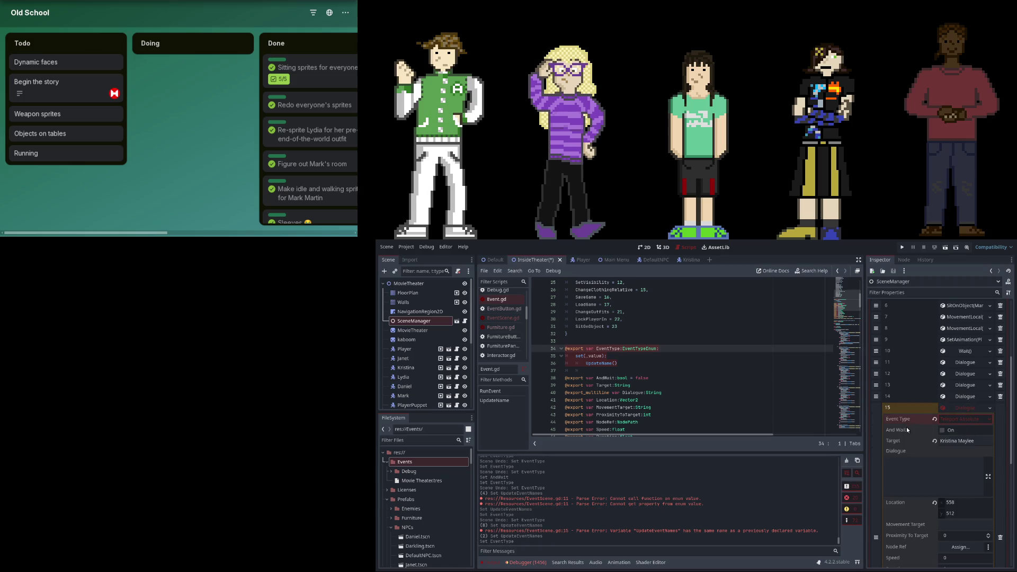
click(960, 408)
- Add an EventType assignment line to the EventType setter, rename _value to value, and save
click(635, 356)
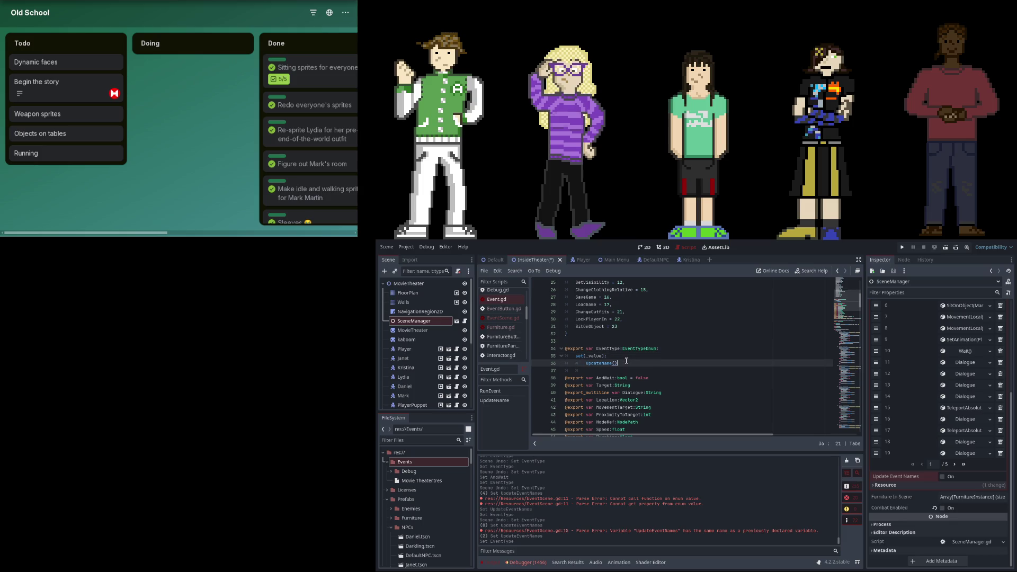
key(Return)
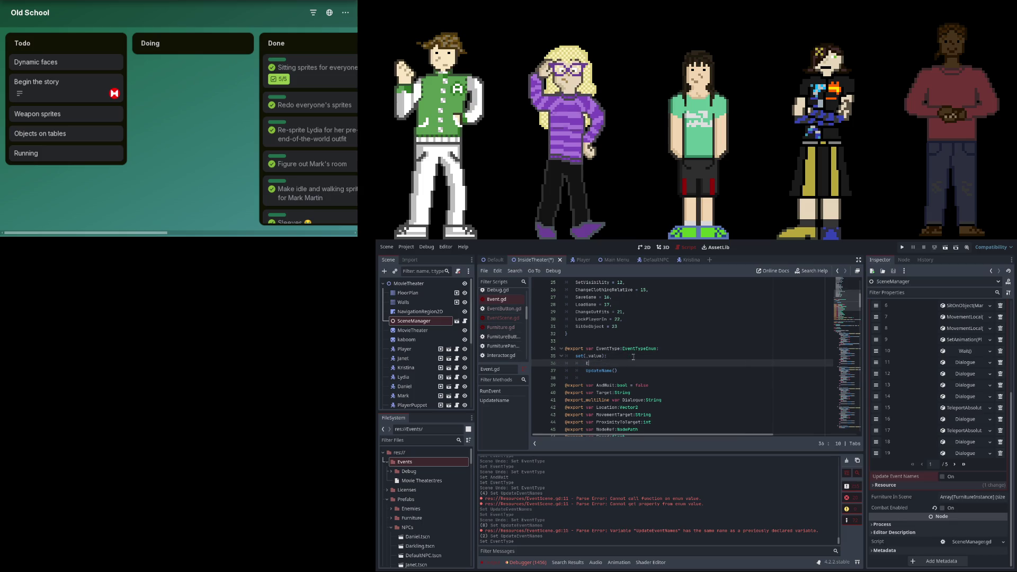
text(ventT)
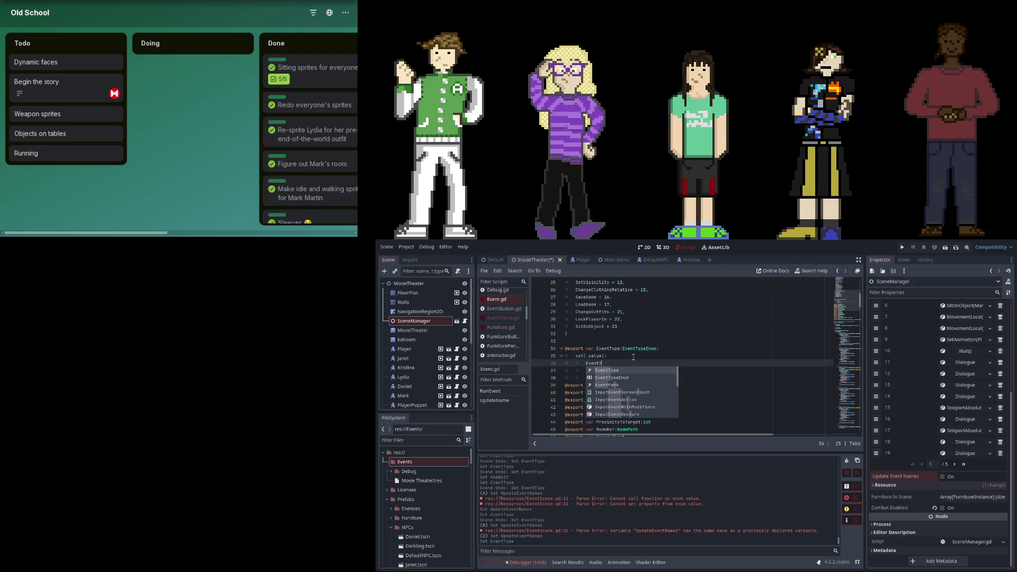
key(Return)
text(val)
click(591, 356)
key(BackSpace)
key(ctrl+s)
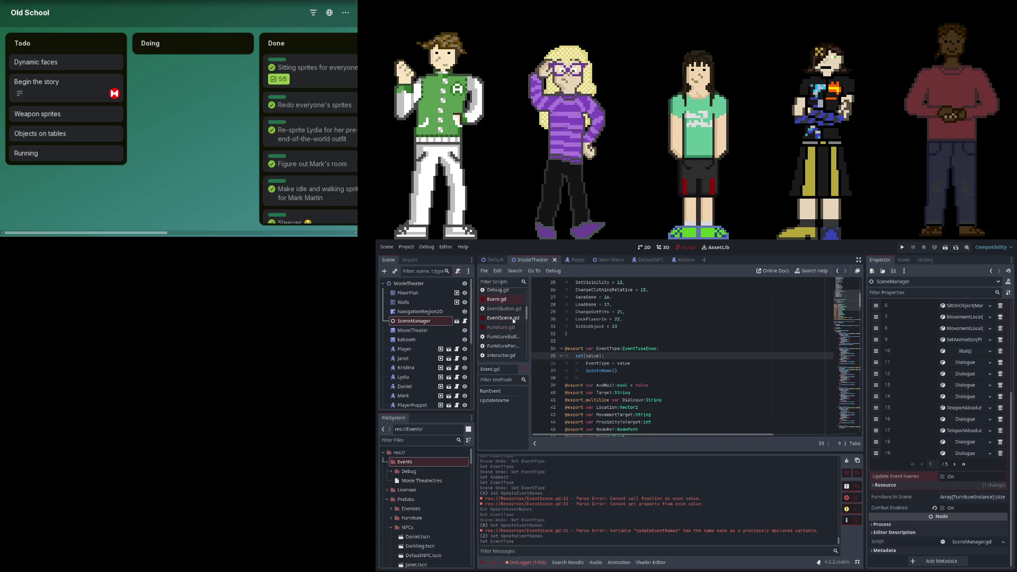
- Switch event 18 to a teleport type, check event 15, then save EventScene.gd
click(969, 444)
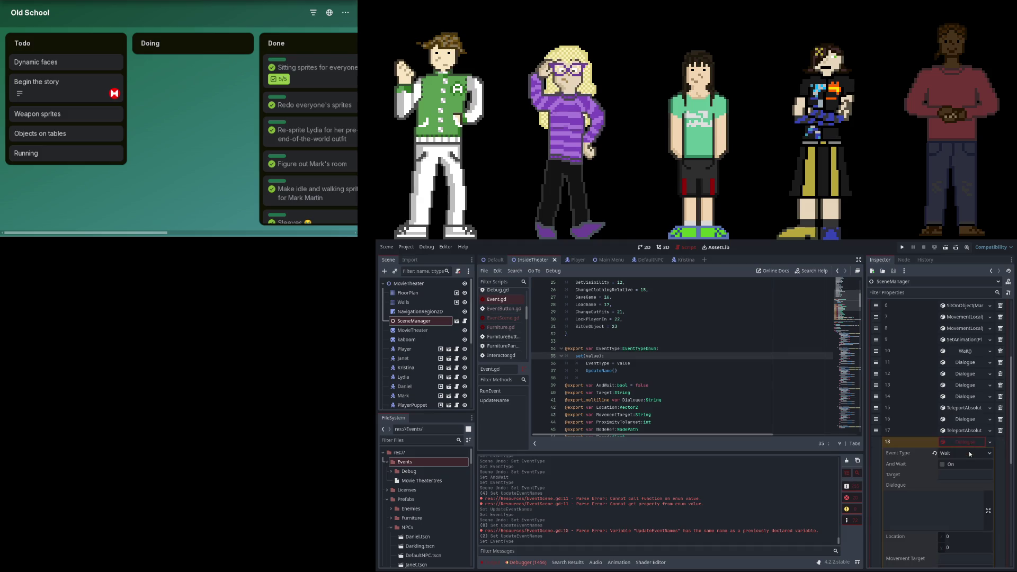
click(968, 453)
click(968, 443)
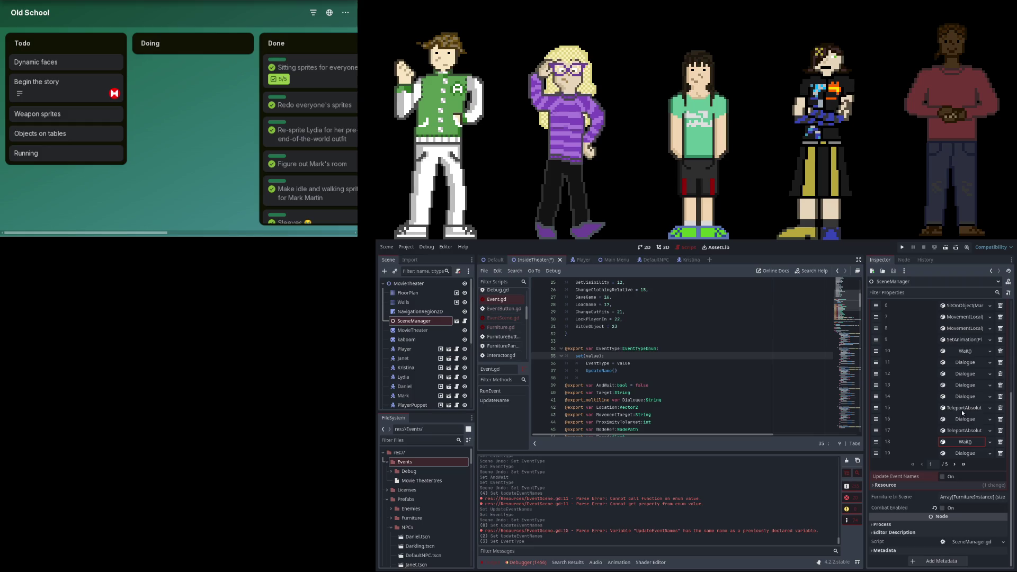
click(948, 409)
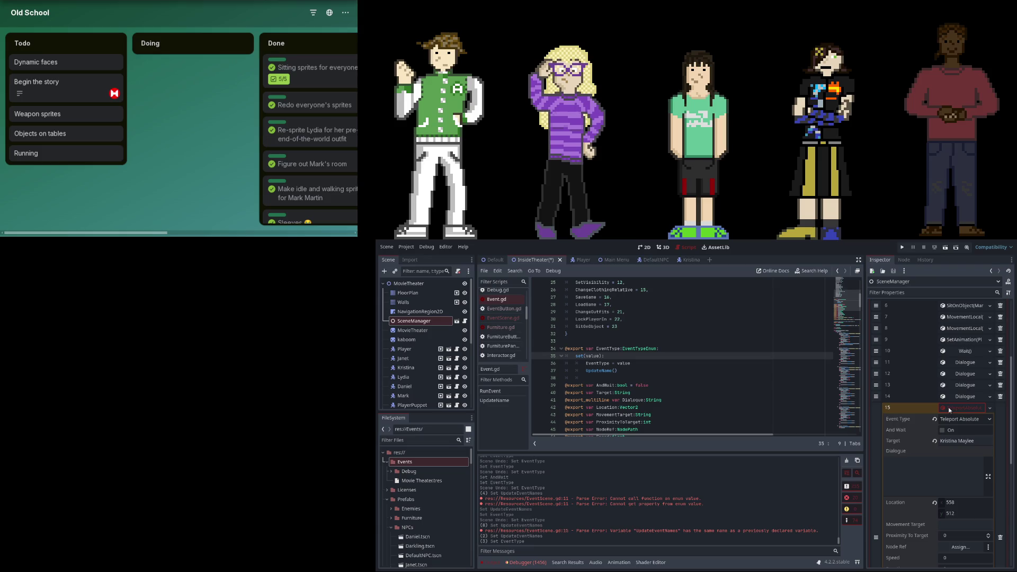
click(948, 408)
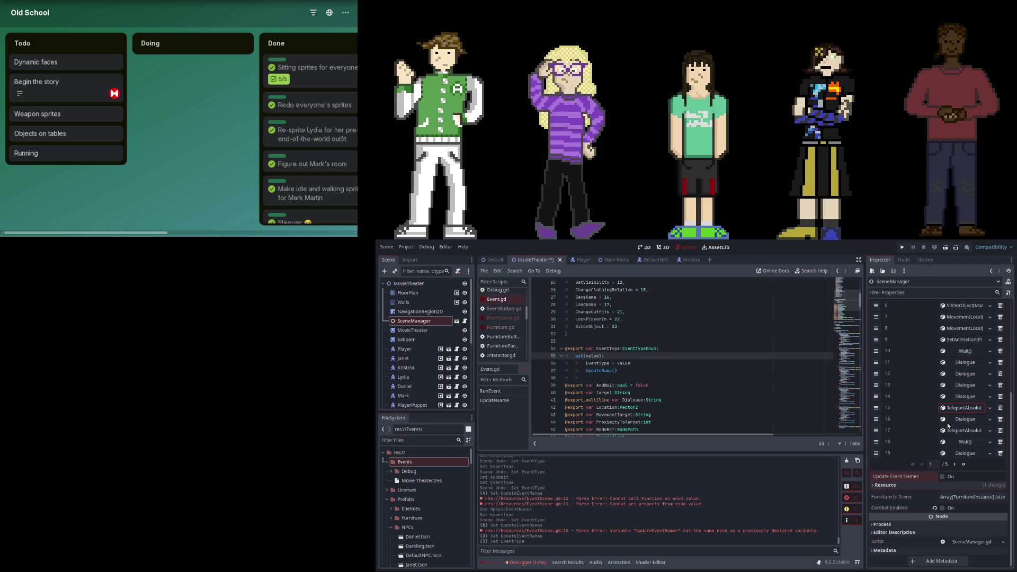
click(504, 319)
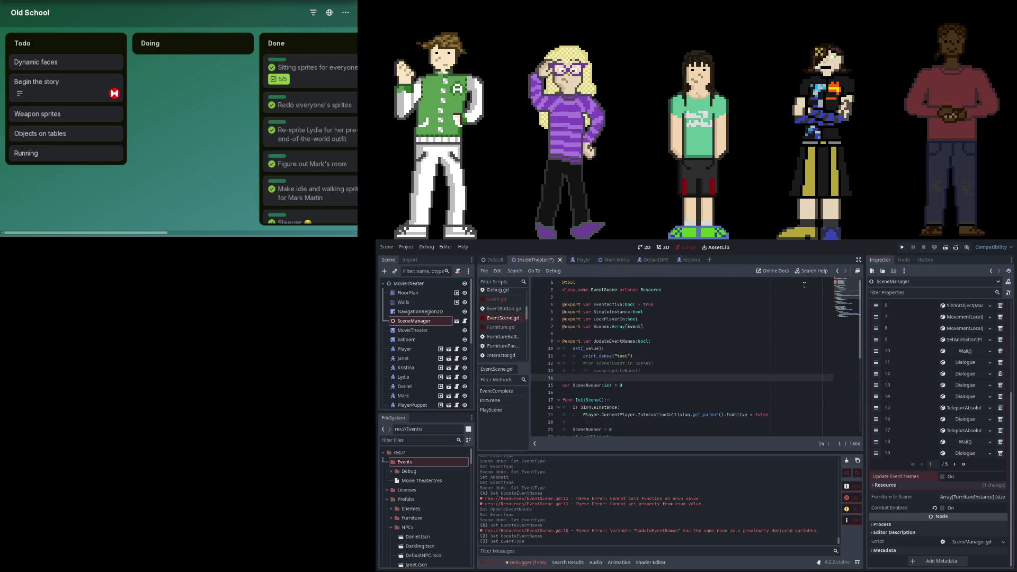
key(ctrl+s)
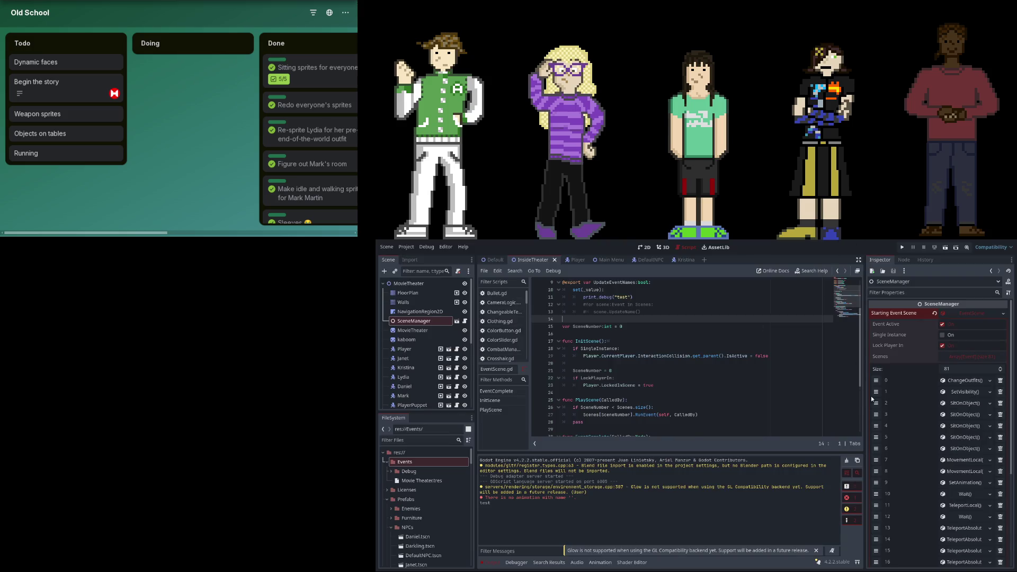
- Turn on Update Event Names, page through Scenes to page 3, and toggle it again
scroll(900, 434, down, 5)
click(942, 486)
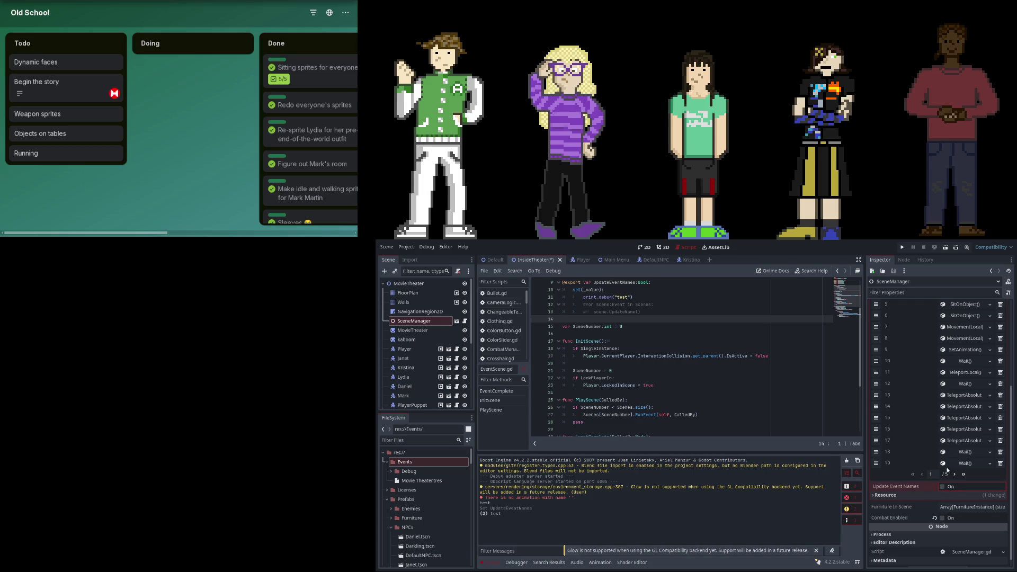
click(954, 475)
click(954, 474)
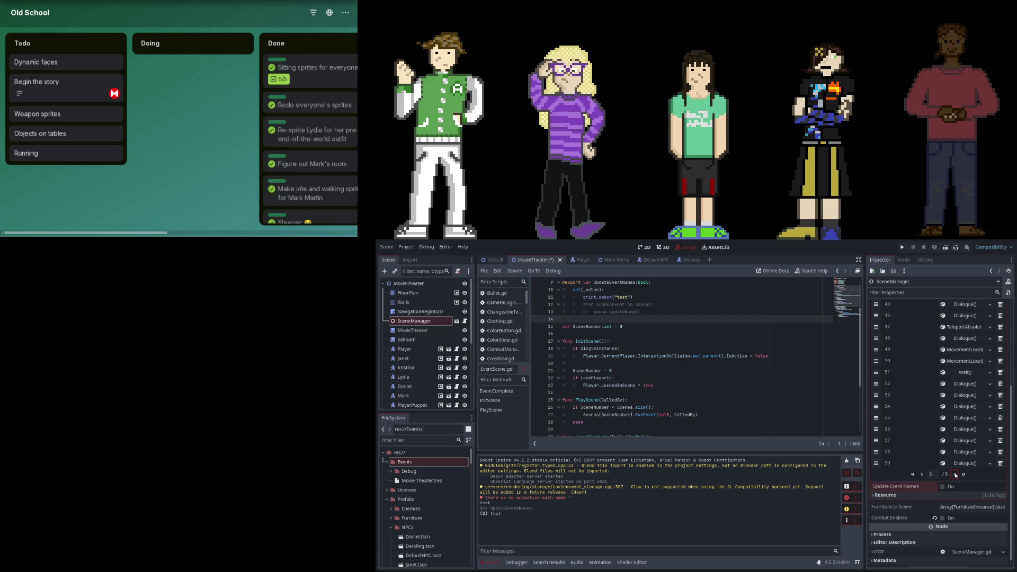
scroll(691, 374, up, 2)
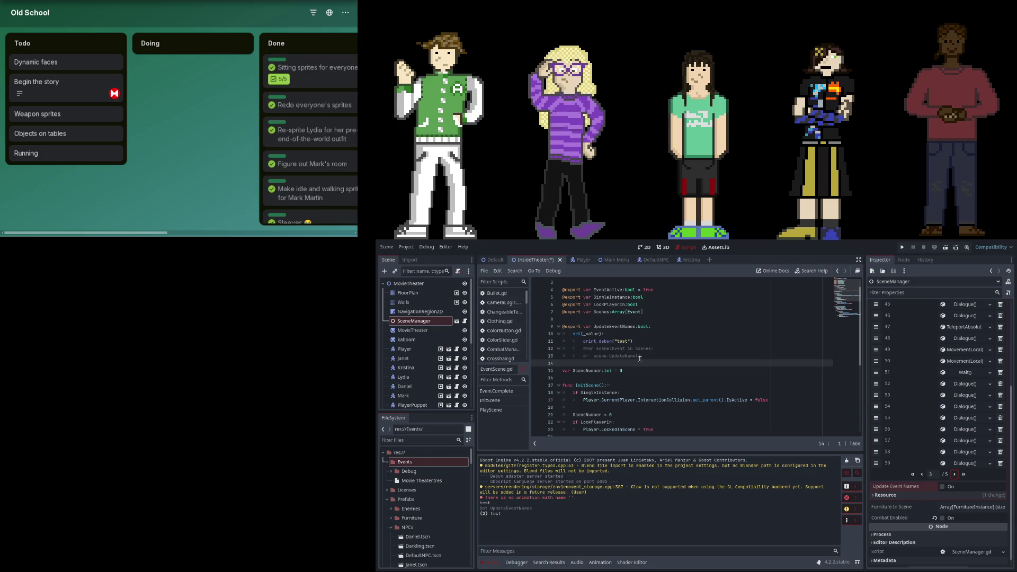
click(972, 486)
click(971, 487)
- Expand and collapse entry 52's Dialogue event twice, then return to page 1 of Scenes
scroll(928, 416, up, 2)
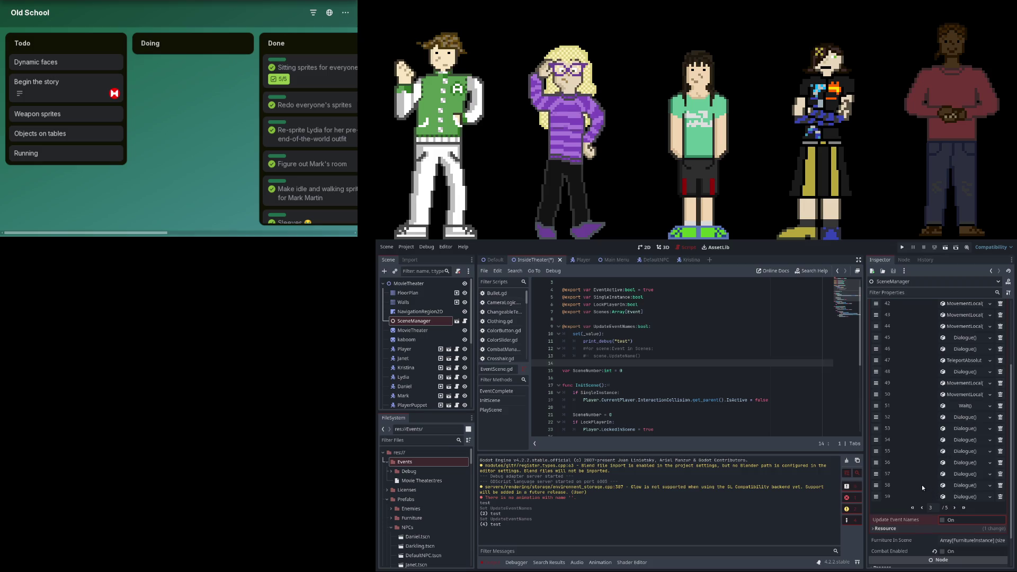
click(972, 417)
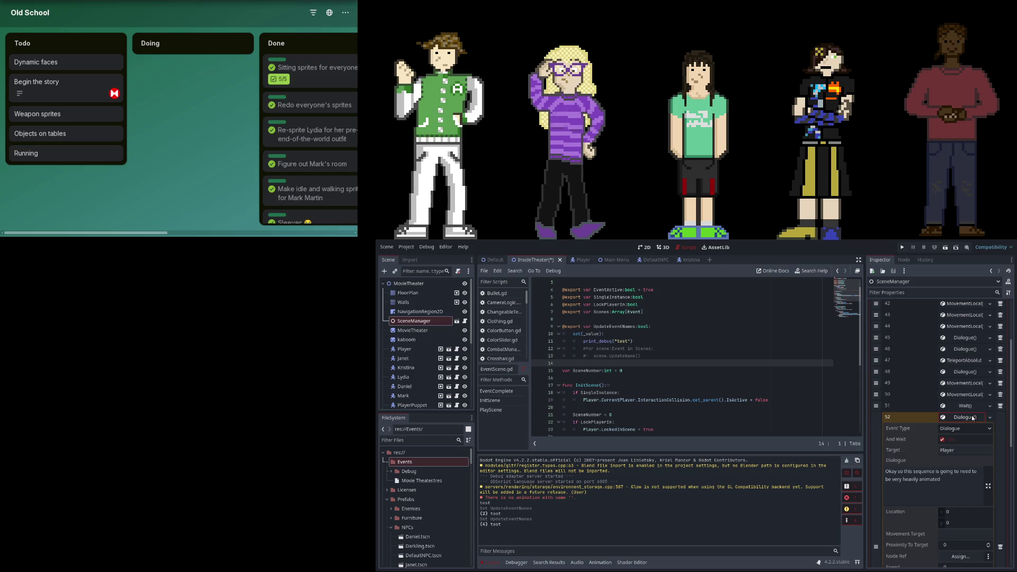
click(973, 416)
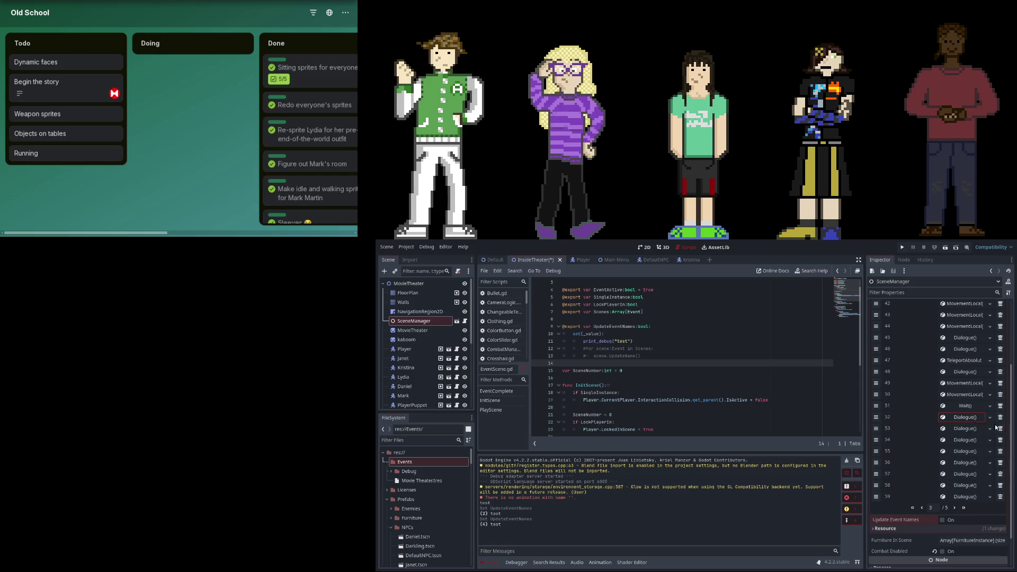
click(975, 418)
click(976, 417)
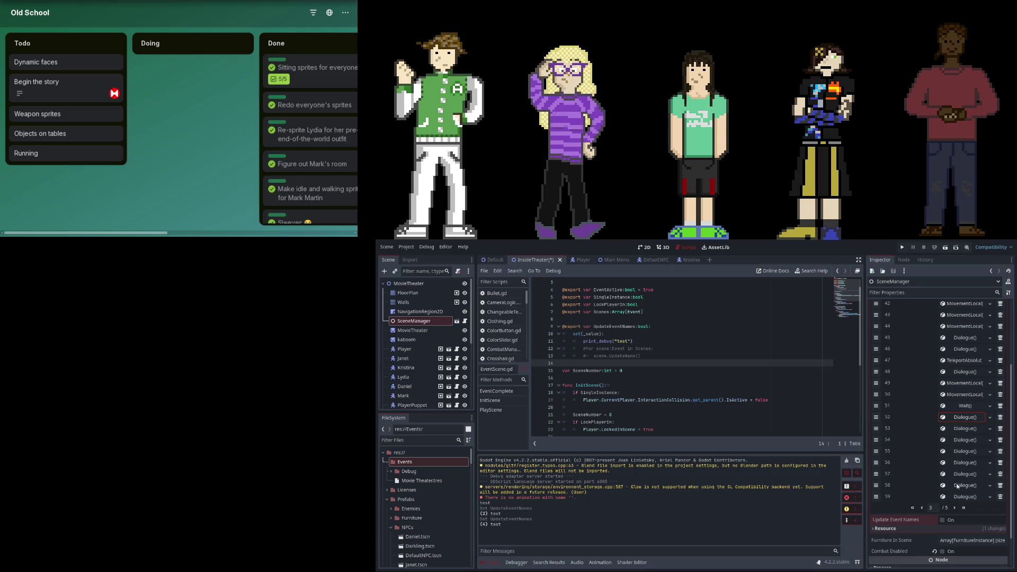
click(911, 508)
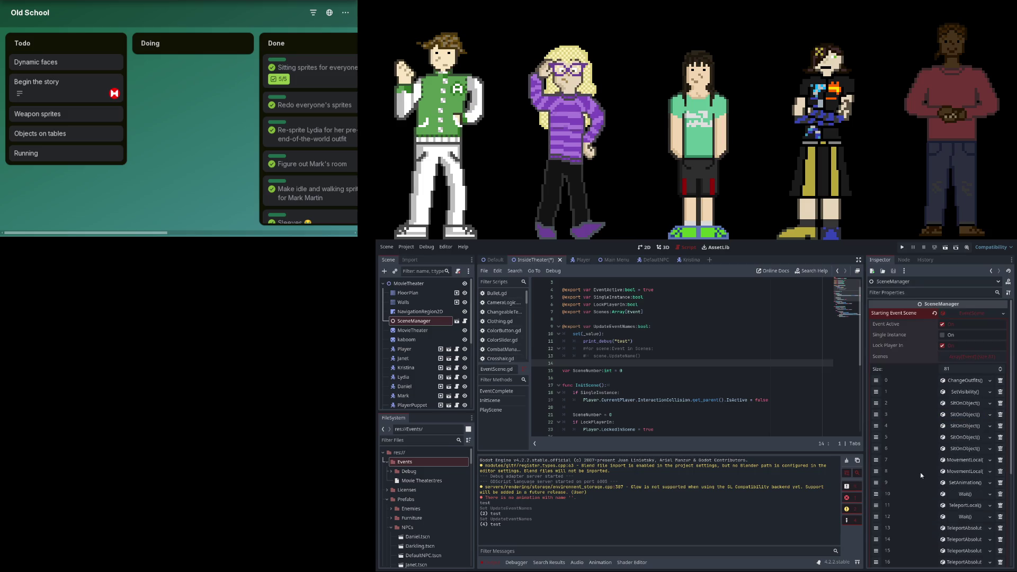
- Open Event.gd and inspect how UpdateName() uses EventType and Target to build the name
scroll(503, 324, down, 3)
click(497, 334)
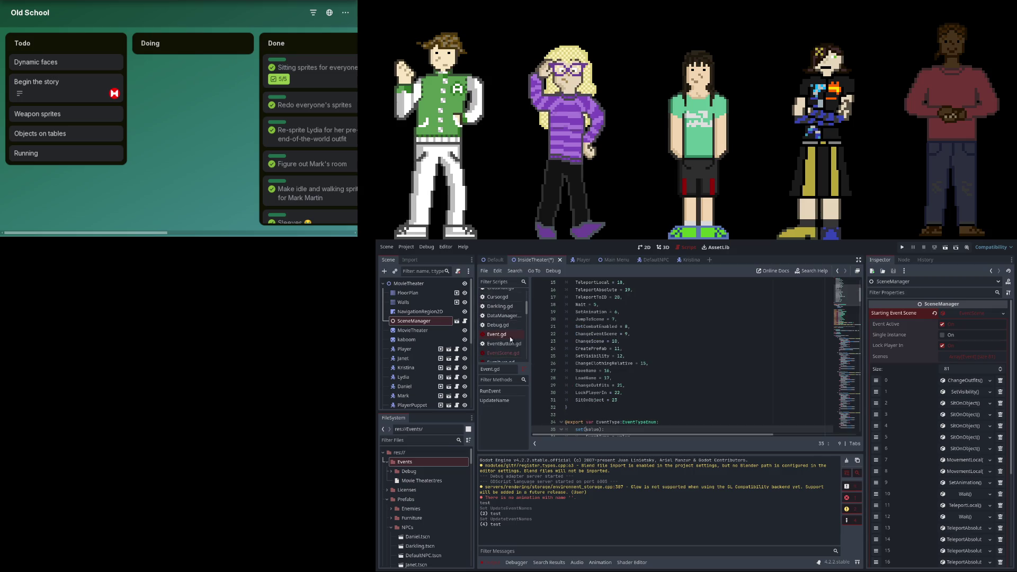
scroll(596, 379, down, 10)
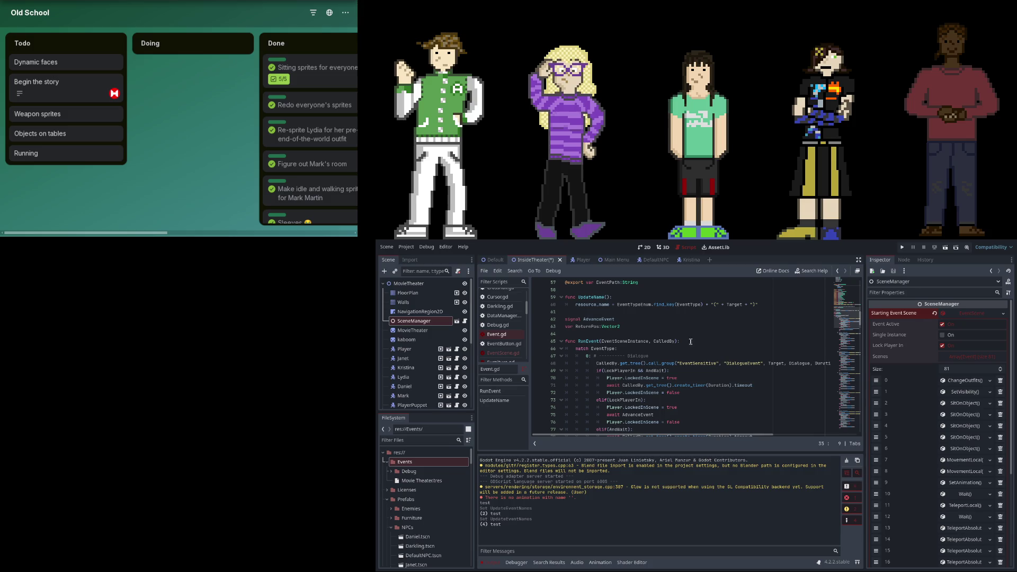
click(731, 304)
double_click(731, 305)
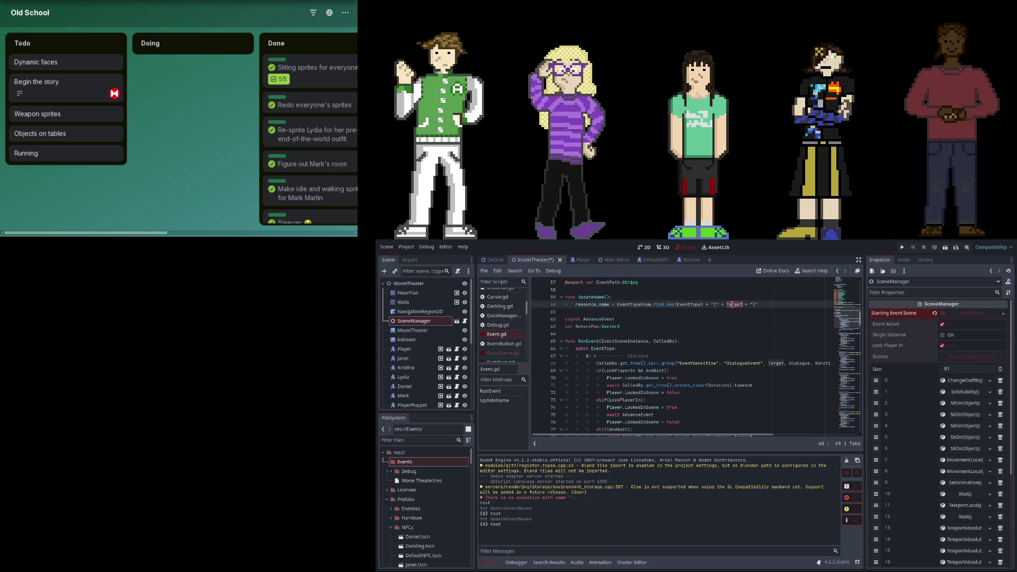
scroll(732, 305, up, 3)
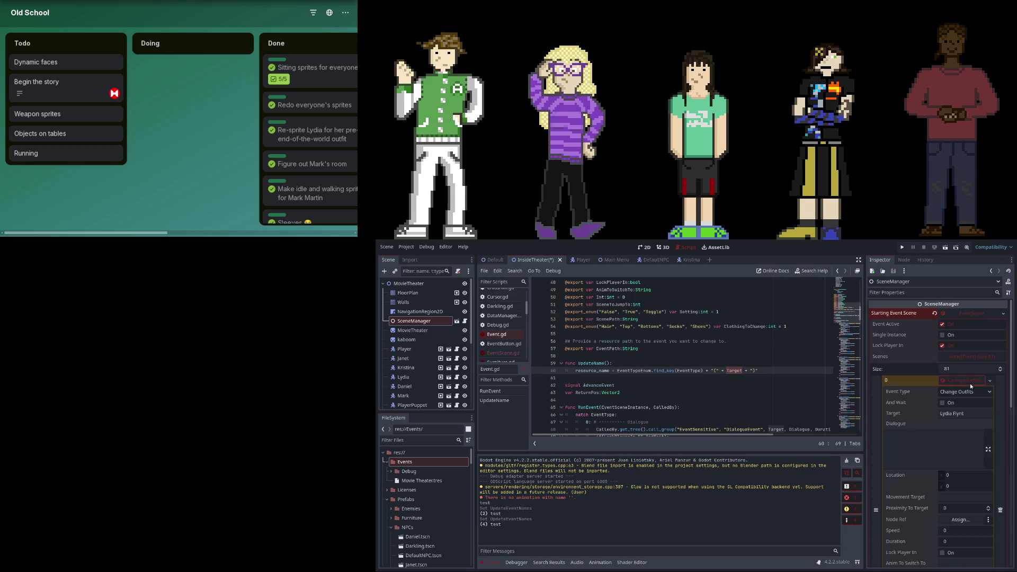
scroll(971, 385, down, 5)
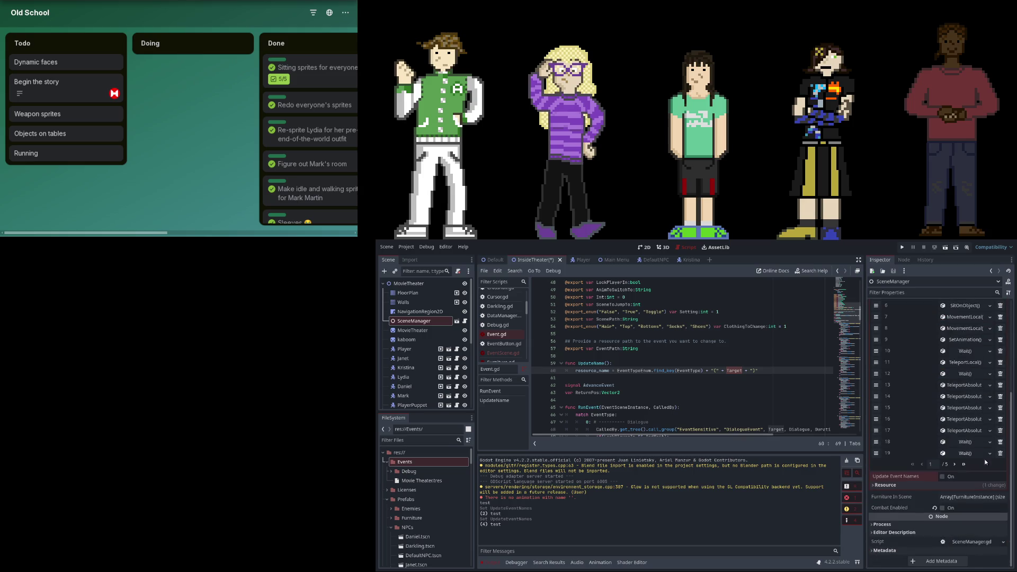
- Rerun the setter via Update Event Names, collapse Scenes entry 0, and switch to EventButton.gd
click(978, 476)
scroll(887, 434, up, 10)
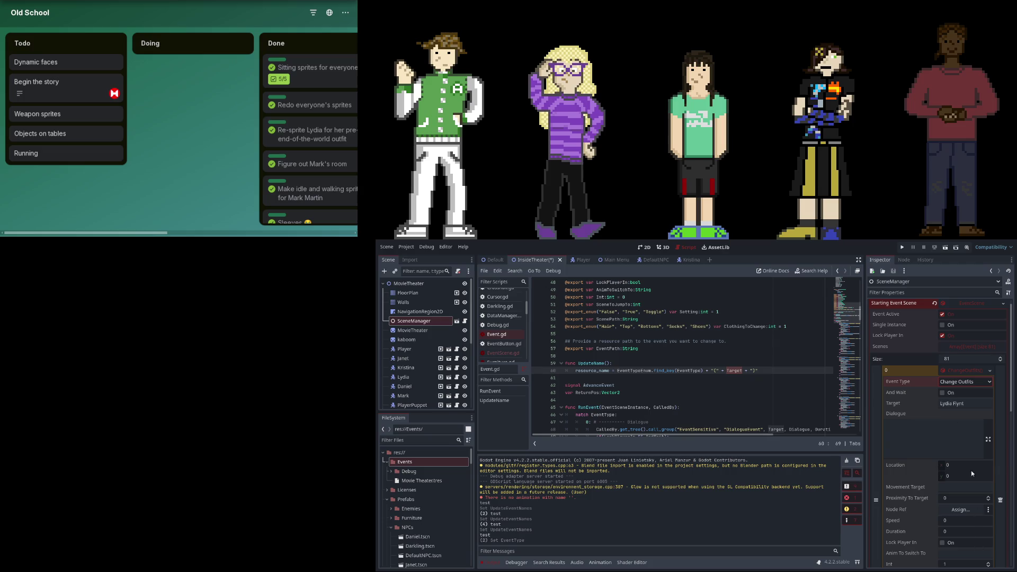
click(960, 372)
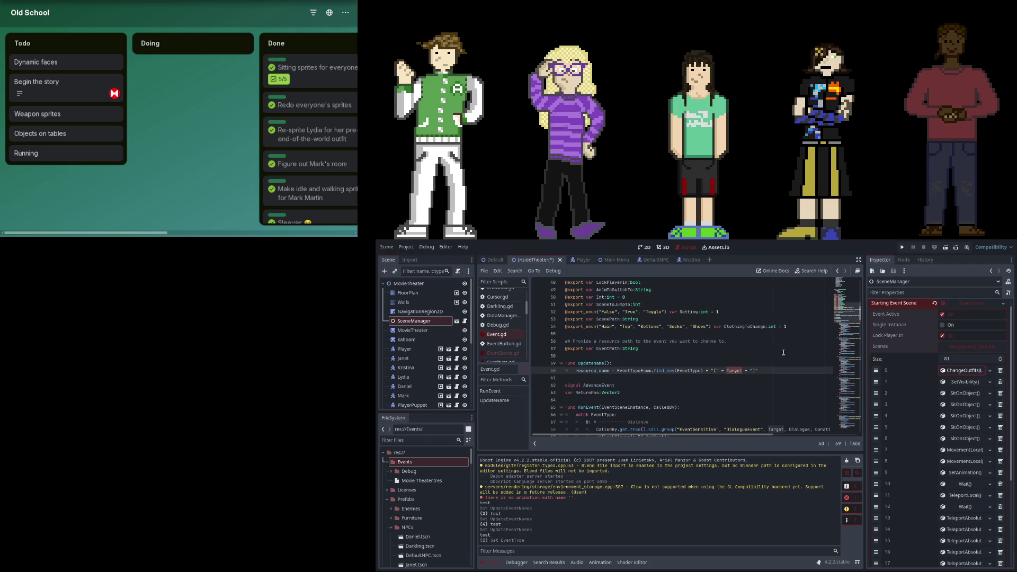
scroll(690, 361, up, 2)
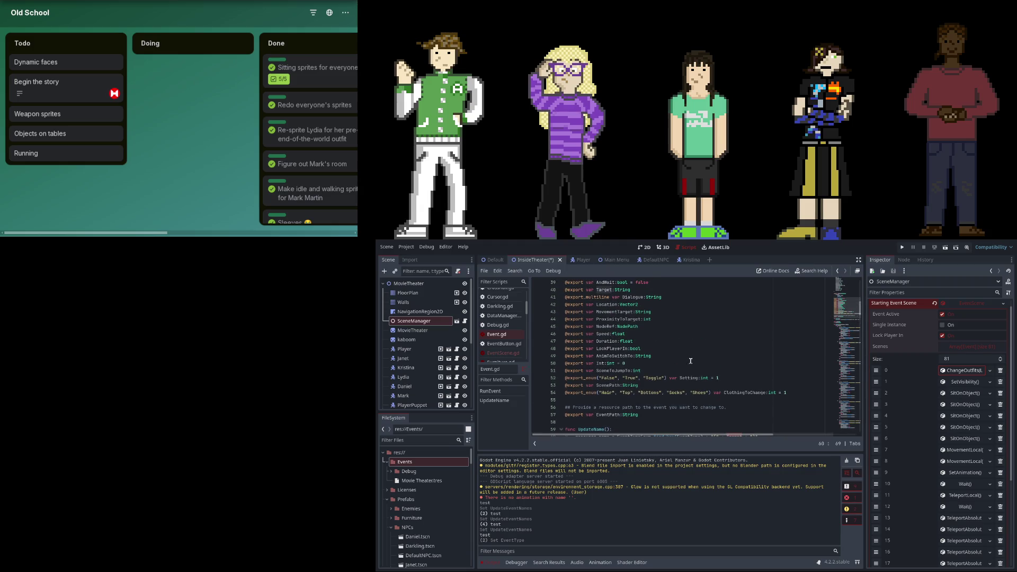
scroll(685, 364, up, 6)
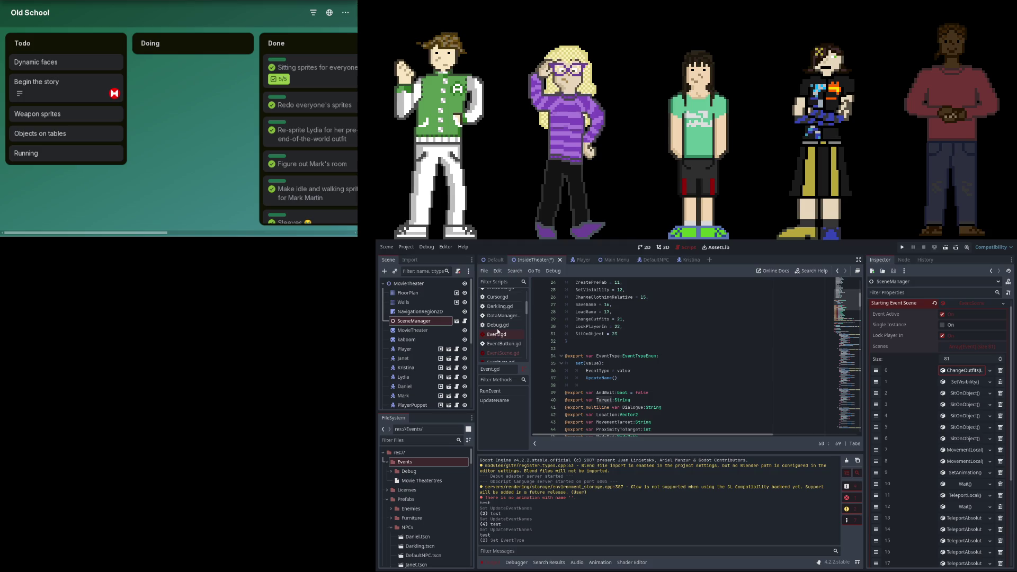
click(507, 342)
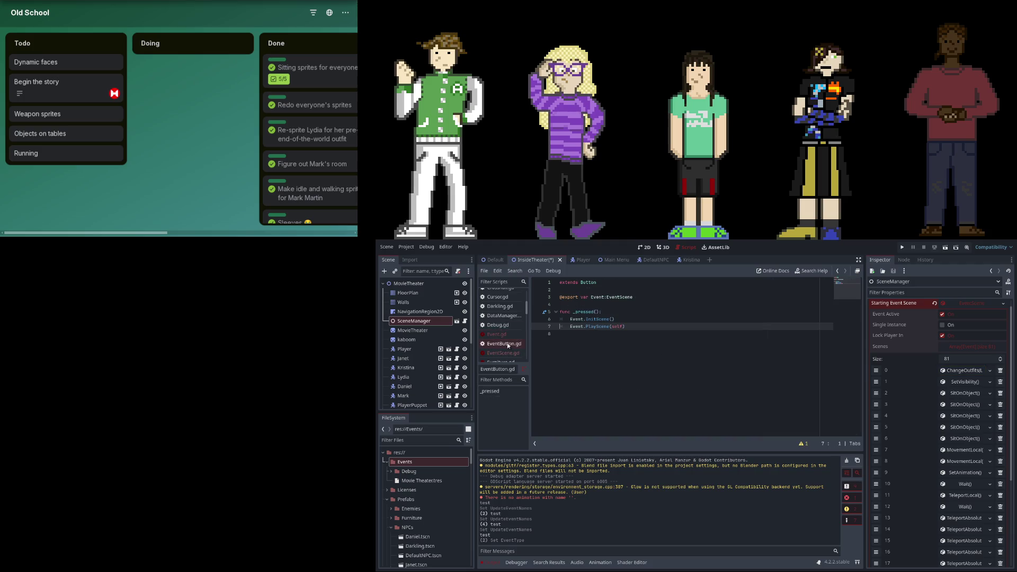
- Delete the UpdateEventNames export and its setter lines from EventScene.gd, then save
click(506, 353)
mouse_move(639, 359)
mouse_down()
mouse_move(593, 350)
mouse_move(559, 328)
mouse_up()
key(BackSpace)
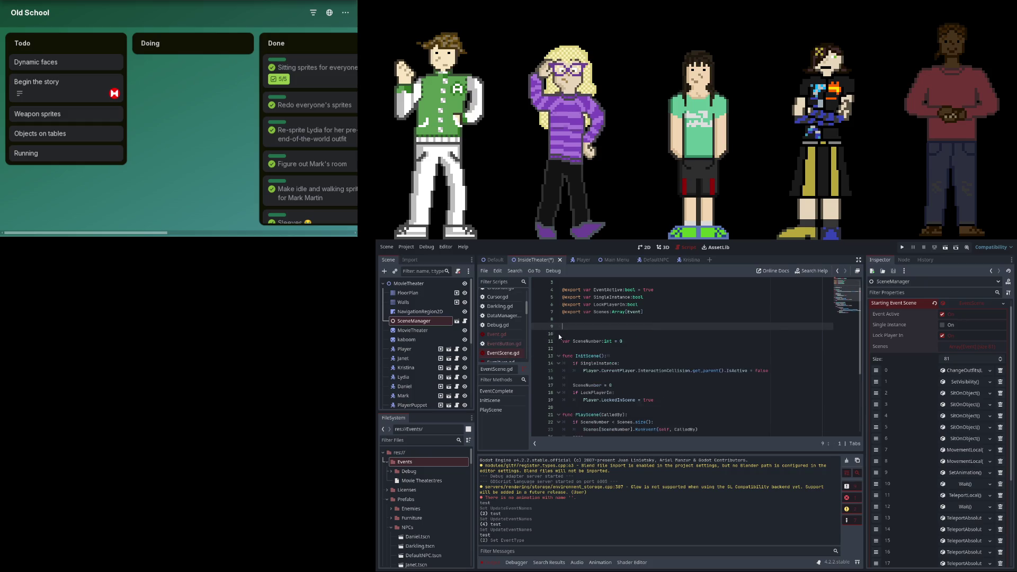
key(BackSpace)
key(BackSpace)
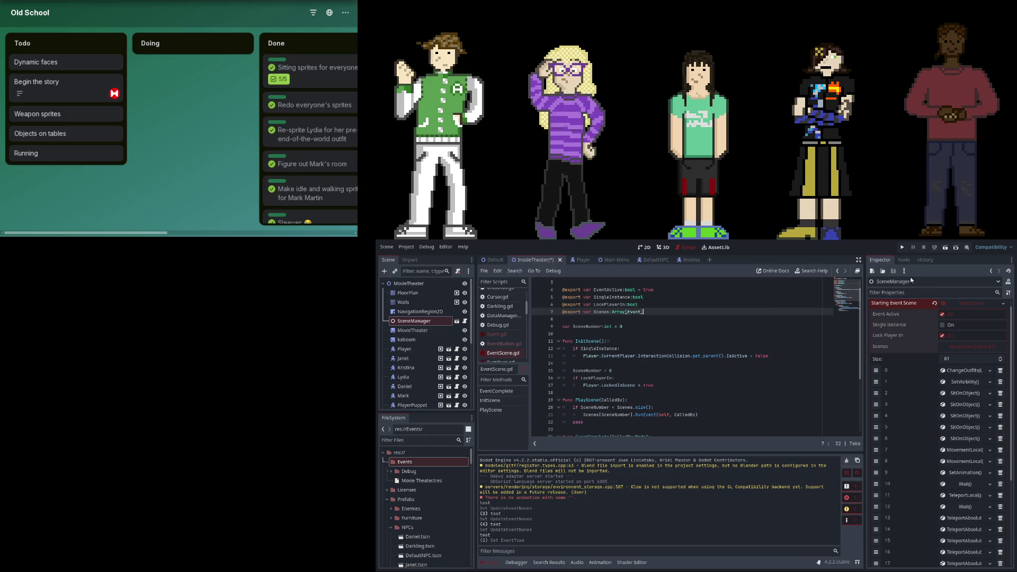
key(ctrl+s)
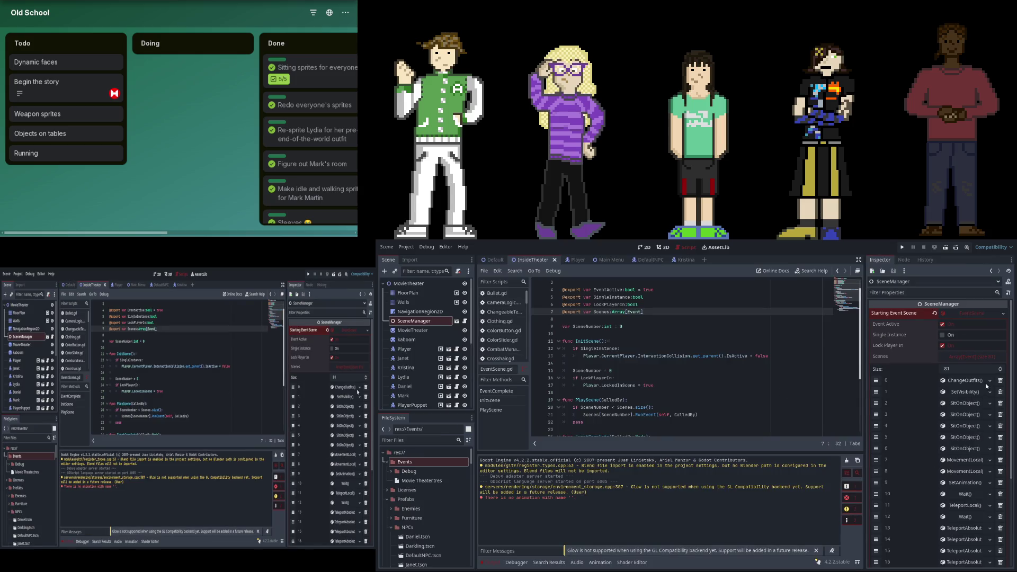
- Expand and collapse Scenes entry 0 in the Inspector to check it
click(982, 380)
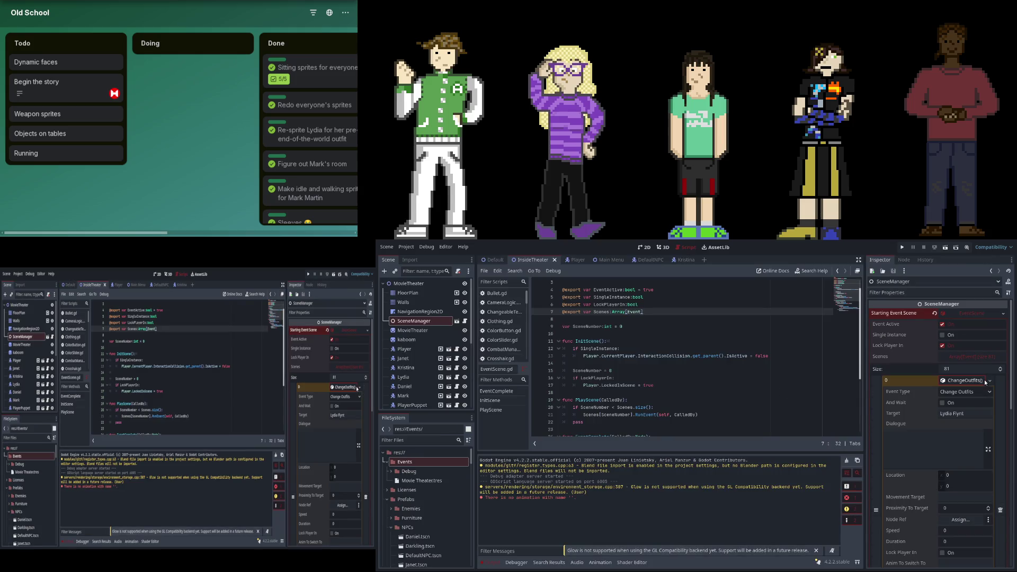
click(970, 384)
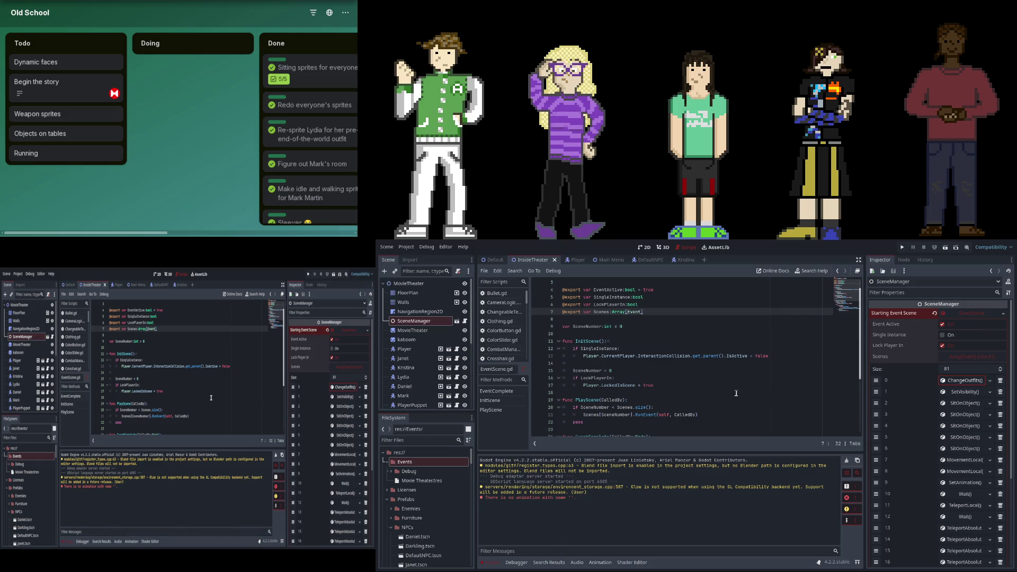
scroll(742, 396, down, 4)
scroll(731, 396, up, 5)
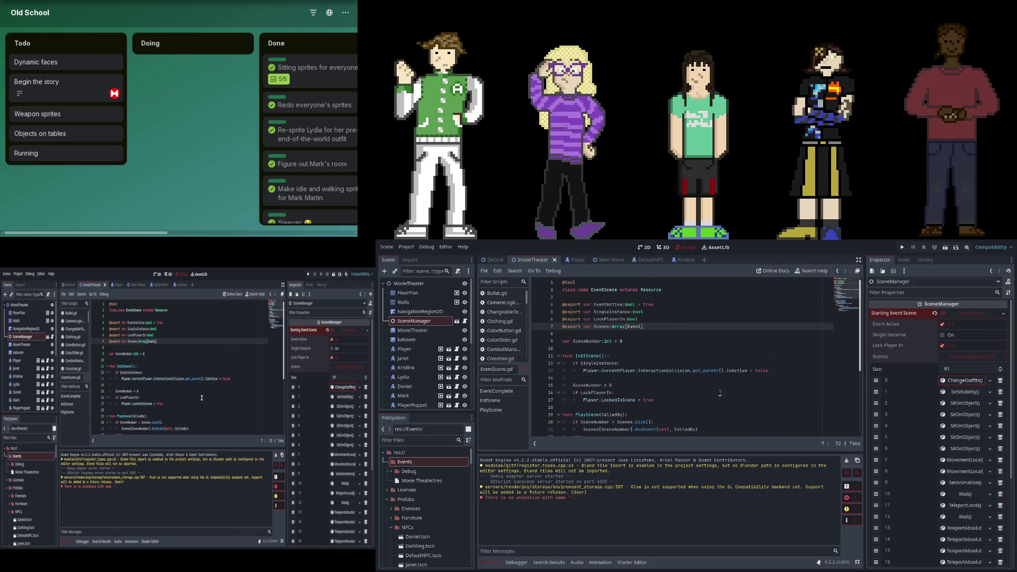
scroll(505, 329, down, 3)
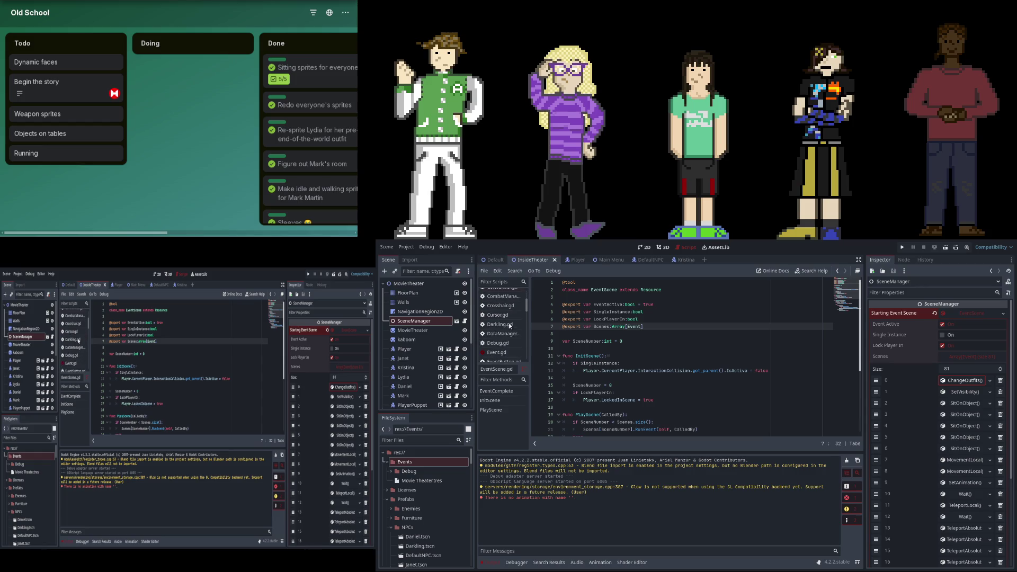
- Reopen Event.gd and position the caret after EventType = value in the EventType setter
click(504, 334)
scroll(629, 341, up, 1)
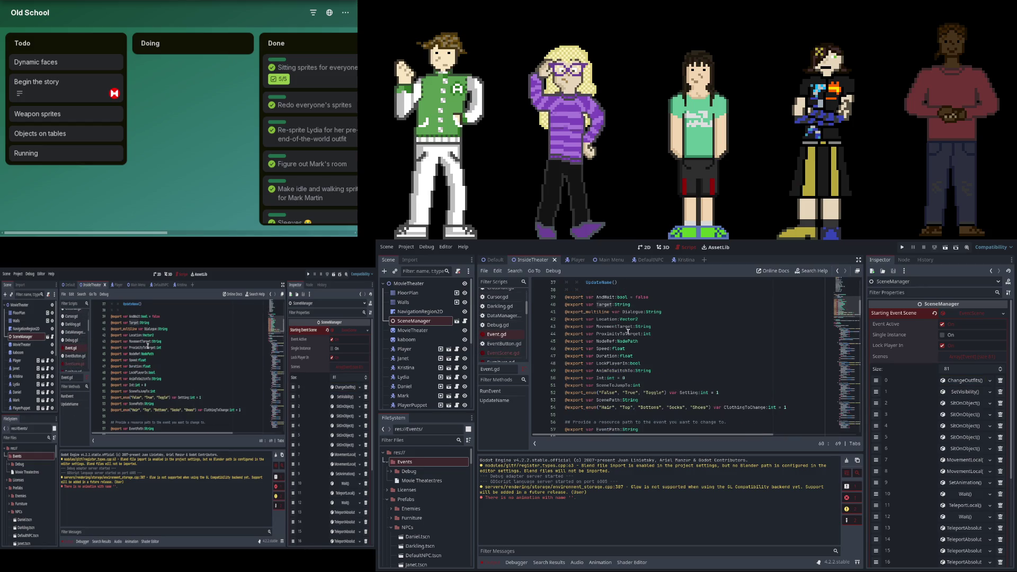
scroll(632, 328, up, 2)
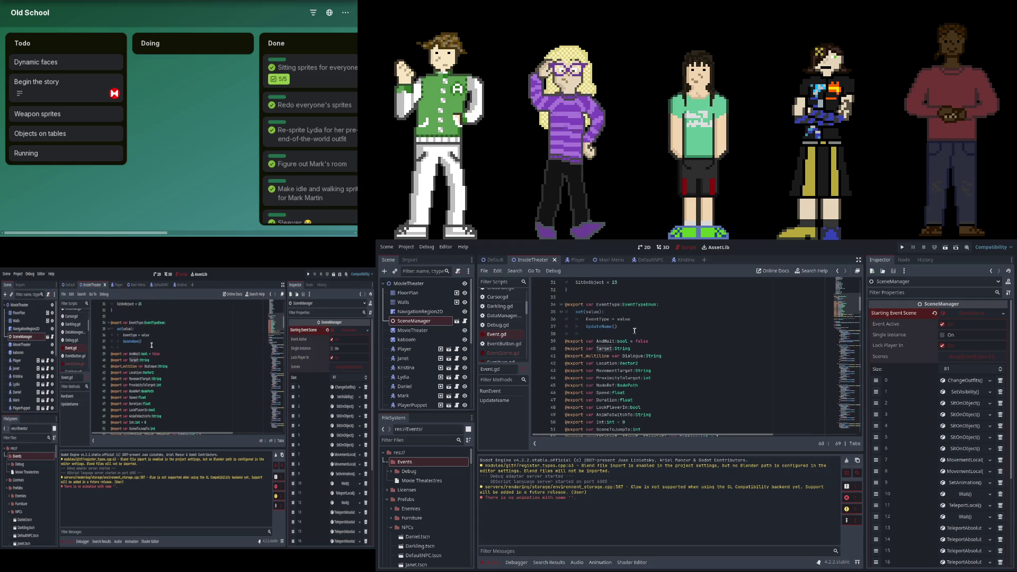
click(639, 326)
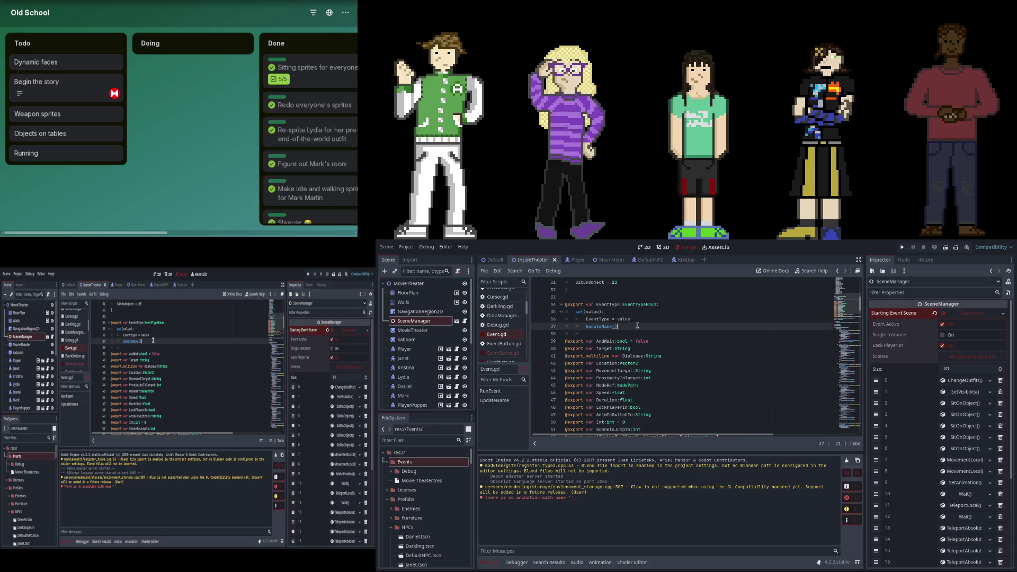
click(649, 318)
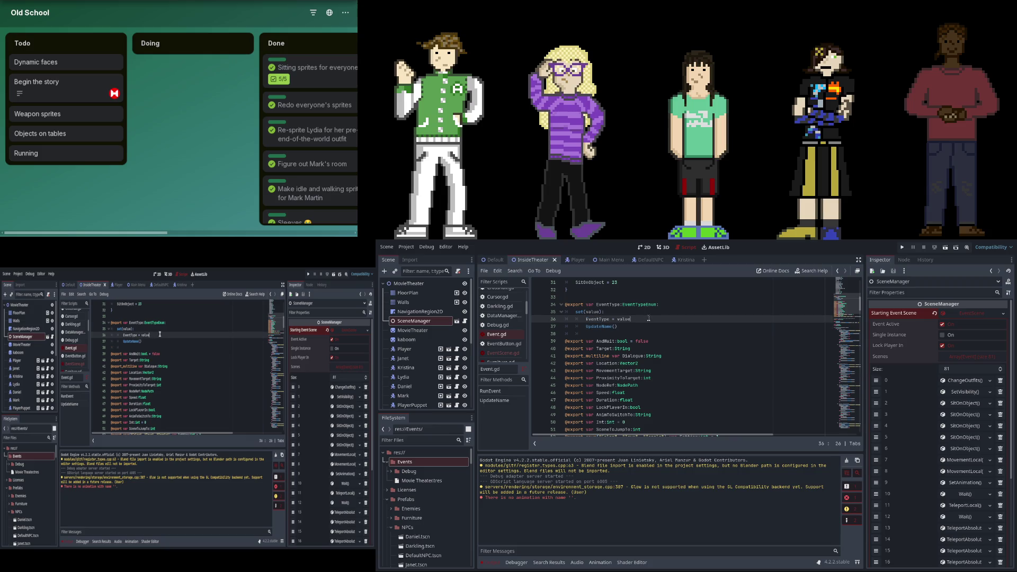
scroll(648, 318, down, 8)
- Add a new first line 'await' inside UpdateName(), clearing the stray autocomplete letters
click(635, 316)
key(Return)
text(await ge)
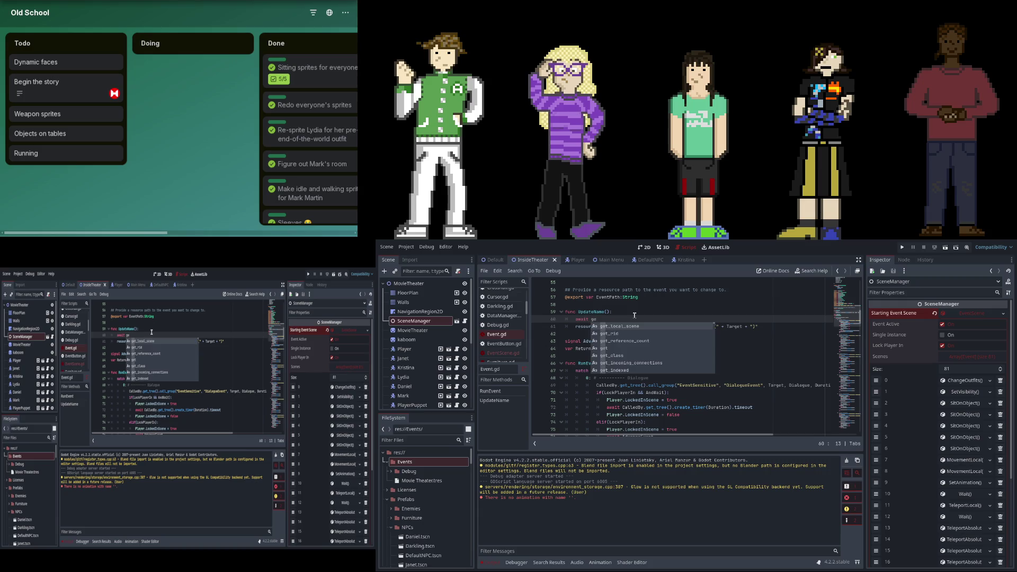
key(Down)
key(Down)
key(Down)
key(Down)
key(Down)
key(Down)
key(Up)
key(Up)
key(Up)
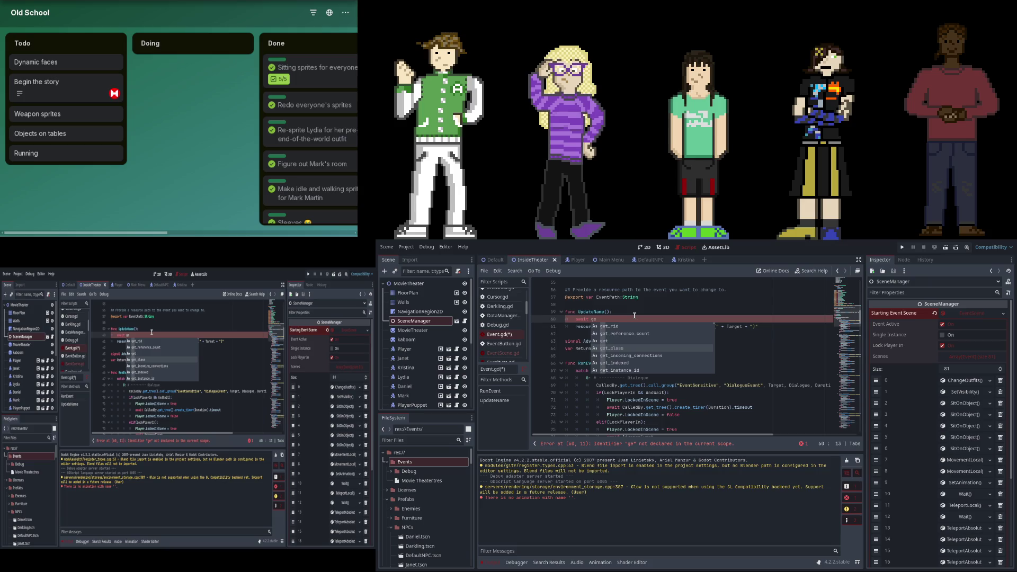
key(Up)
key(Up)
key(Up)
key(Down)
key(Down)
key(Down)
key(Up)
key(Up)
key(Up)
key(BackSpace)
key(BackSpace)
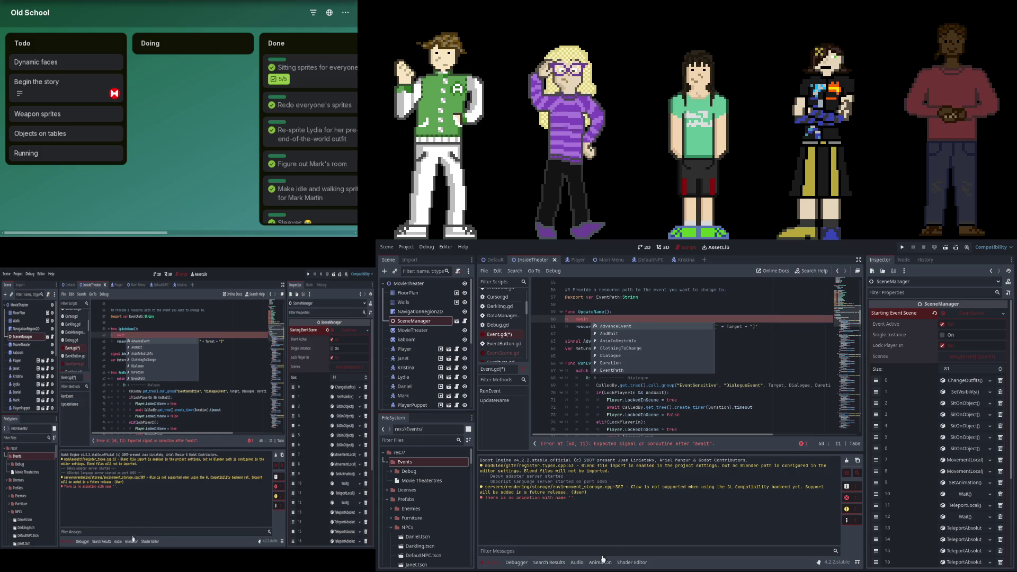
- Try 'se', 'read', 'self' and 'a' after await, erasing each attempt
text(se)
key(BackSpace)
key(BackSpace)
text(read)
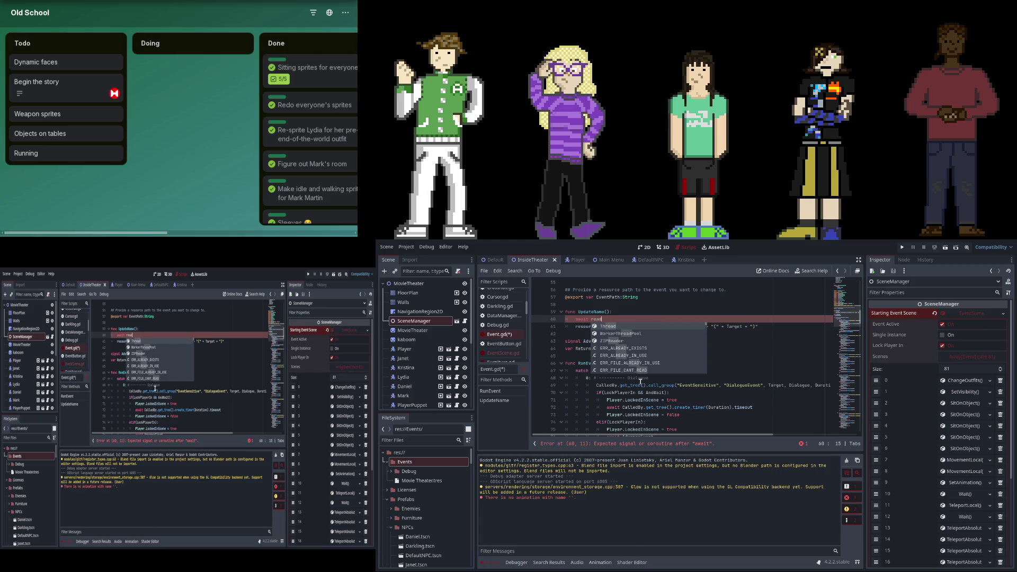
key(BackSpace)
key(BackSpace)
key(BackSpace)
text(self)
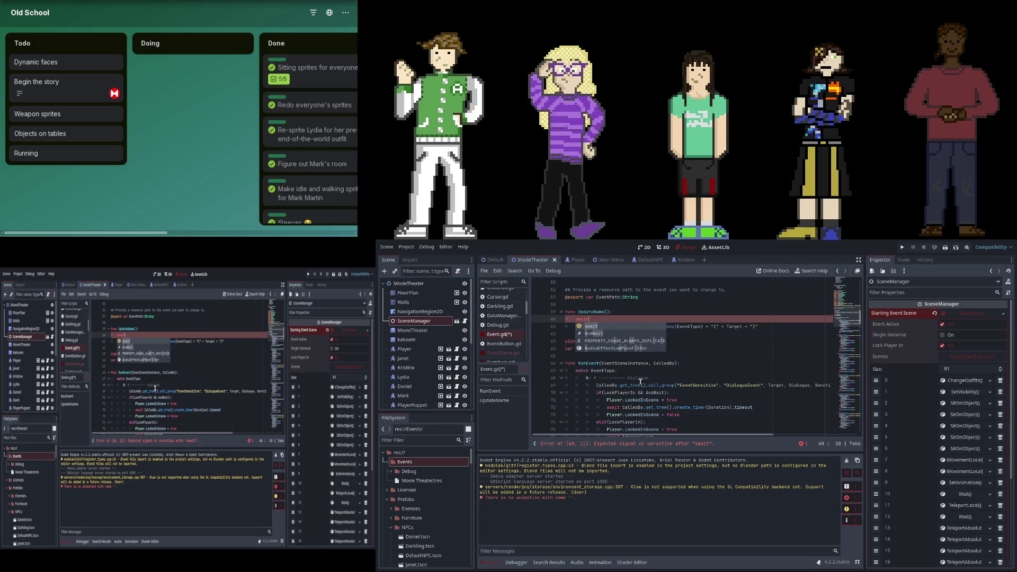
key(BackSpace)
key(BackSpace)
key(BackSpace)
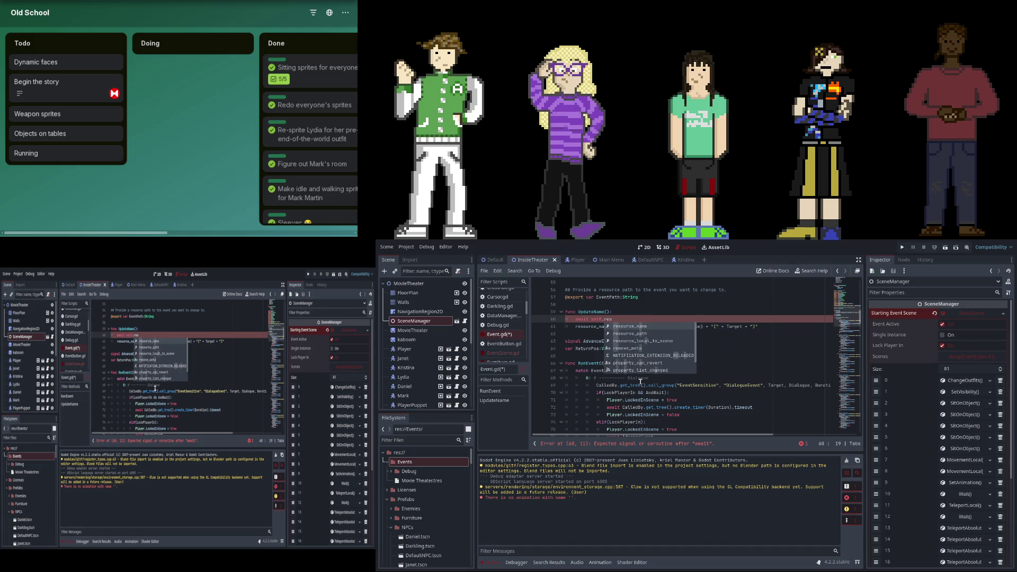
key(BackSpace)
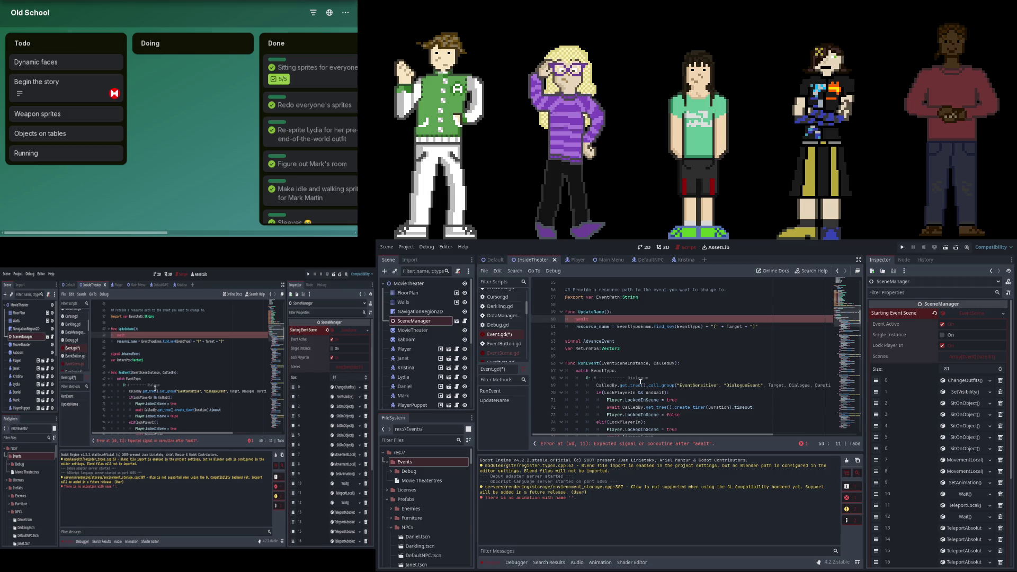
text(a)
key(BackSpace)
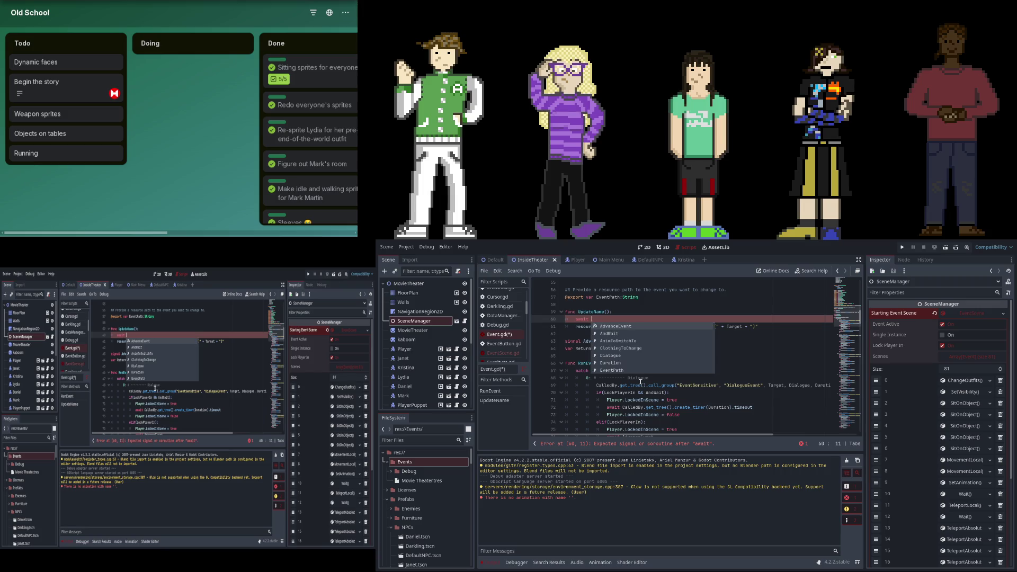
- Browse the completion list, try 'init', then erase the await attempt from the line
key(Down)
key(Down)
key(Down)
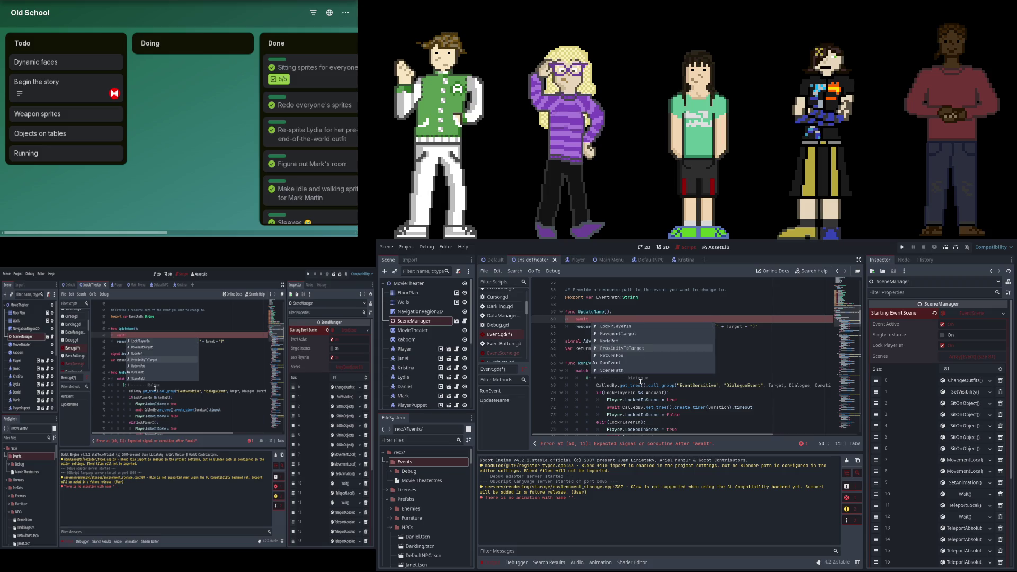
key(Down)
key(Down)
key(Down)
key(Down)
key(Down)
key(Down)
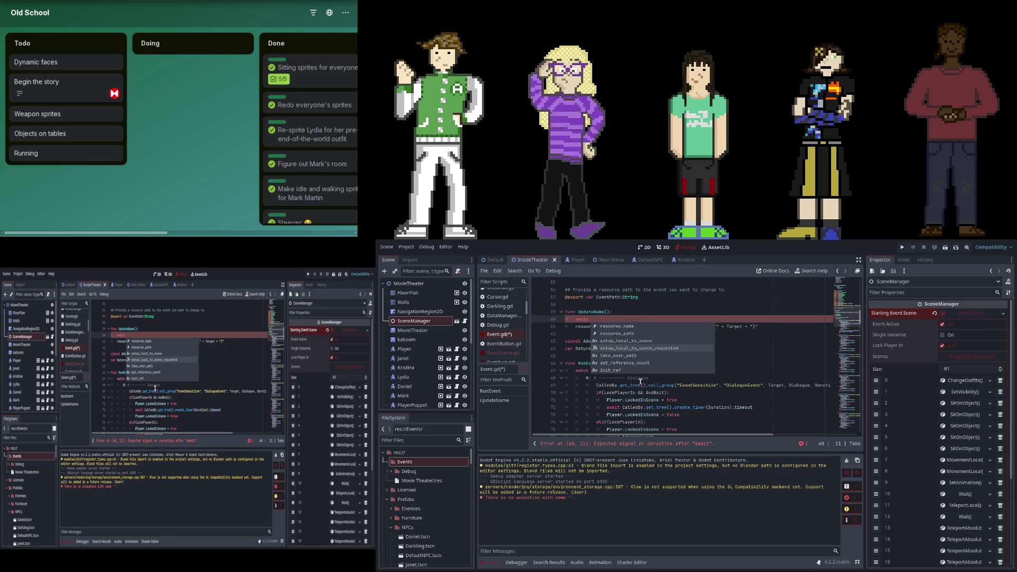
key(Down)
key(Down)
key(Down)
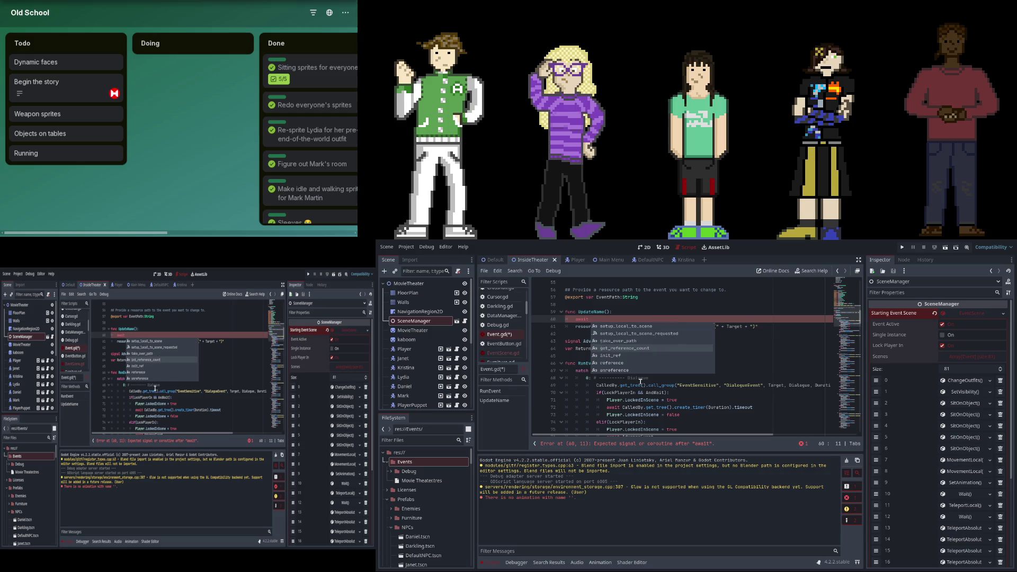
key(Down)
key(Down)
key(Down)
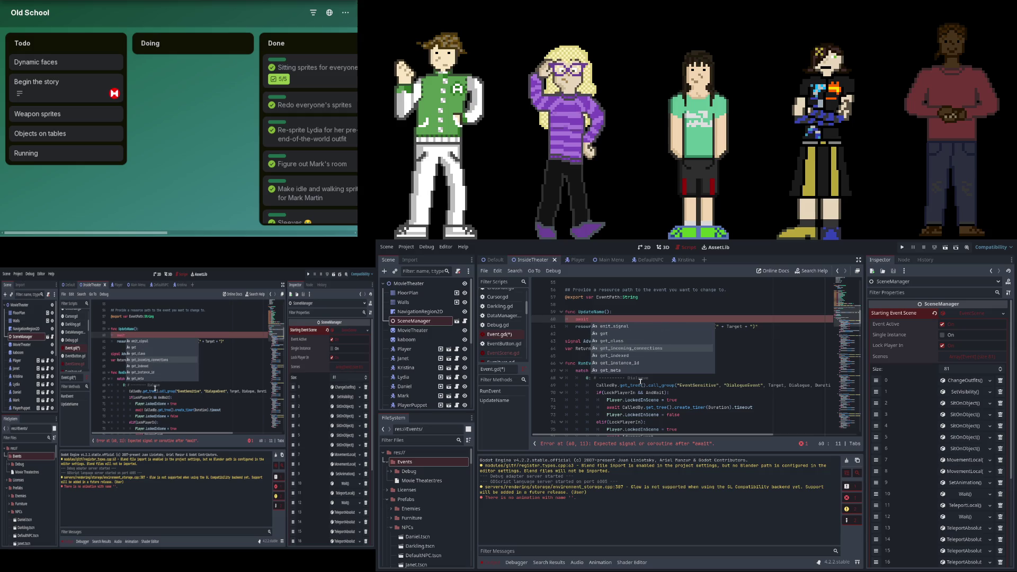
key(Down)
key(Down)
key(Down)
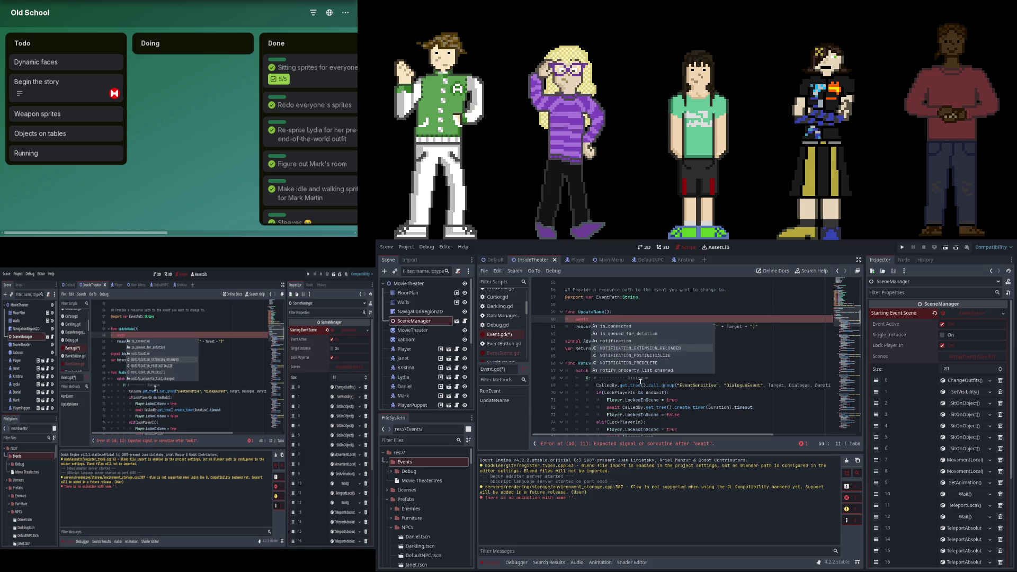
key(Down)
key(Down)
key(Down)
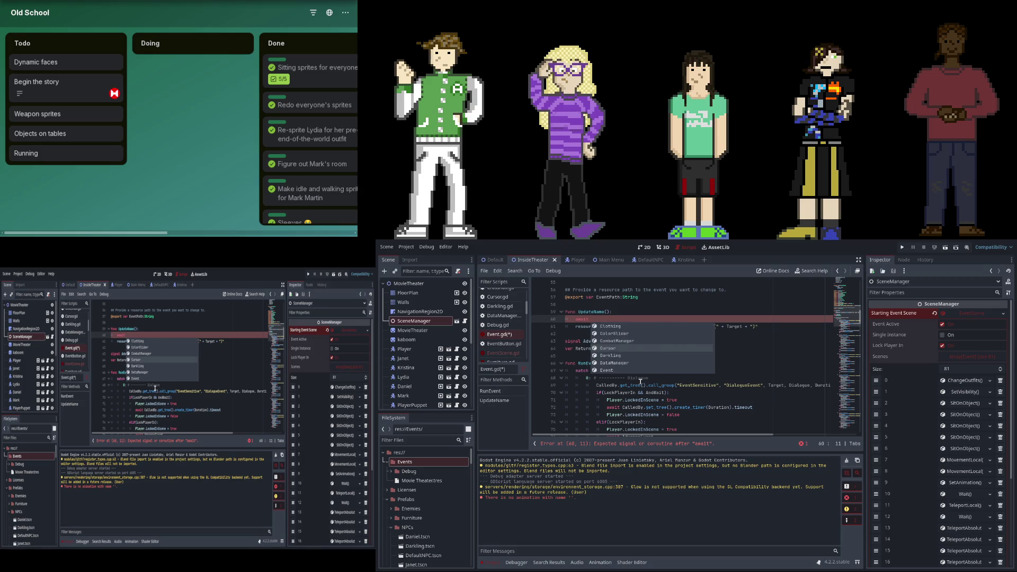
key(Down)
key(Down)
key(Down)
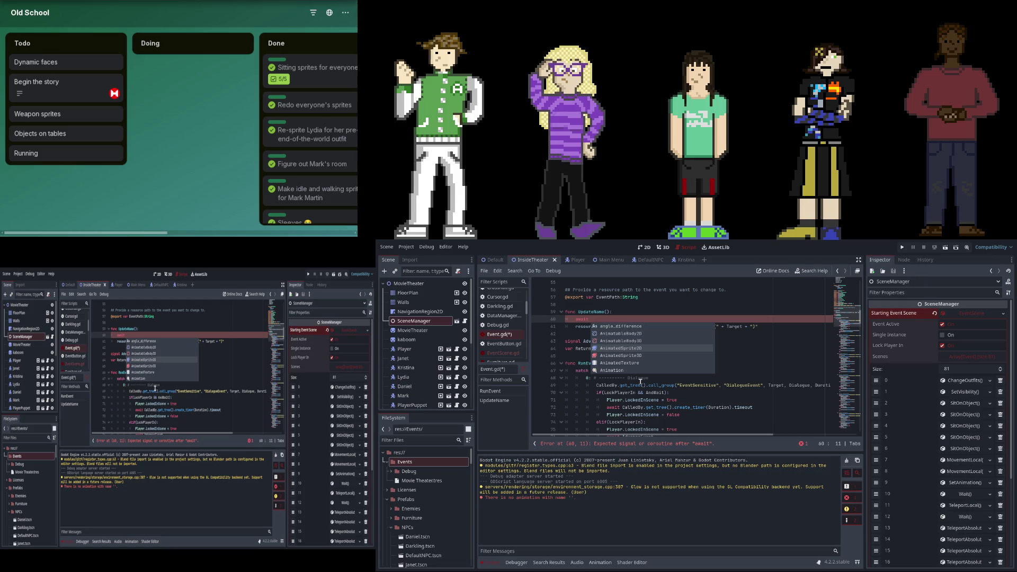
key(Down)
key(Down)
key(Down)
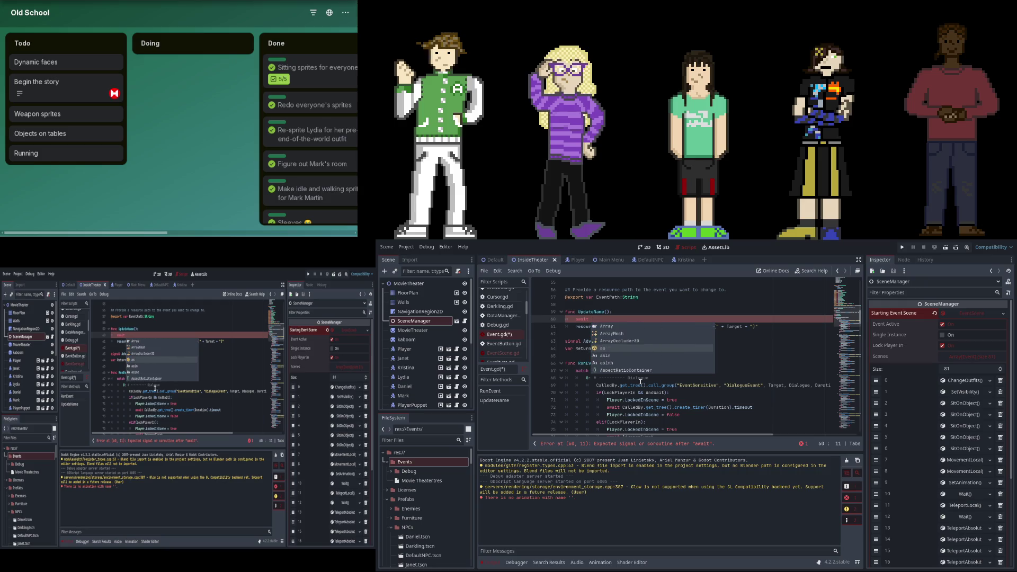
key(Down)
key(Down)
key(Down)
text(ini)
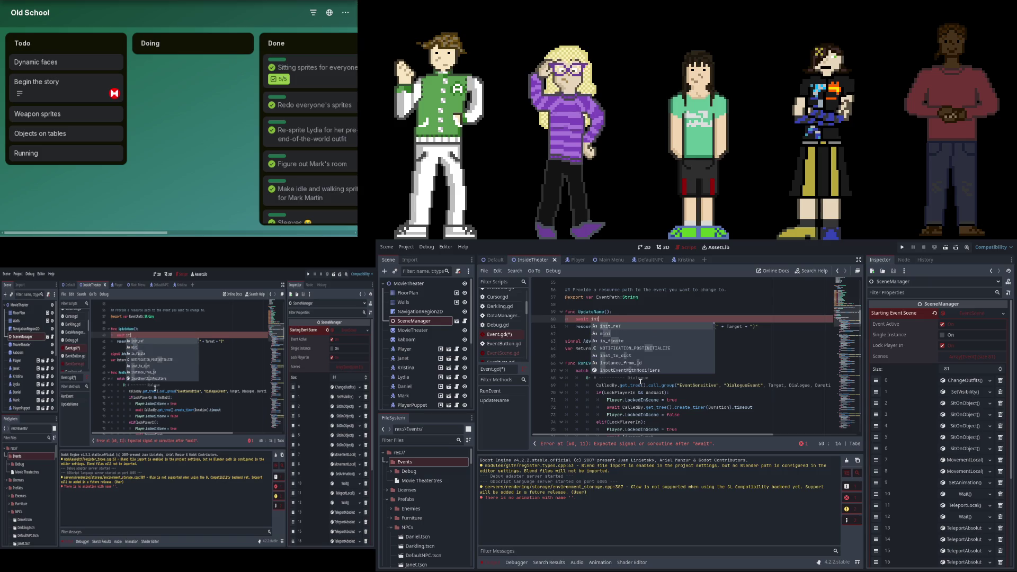
text(t)
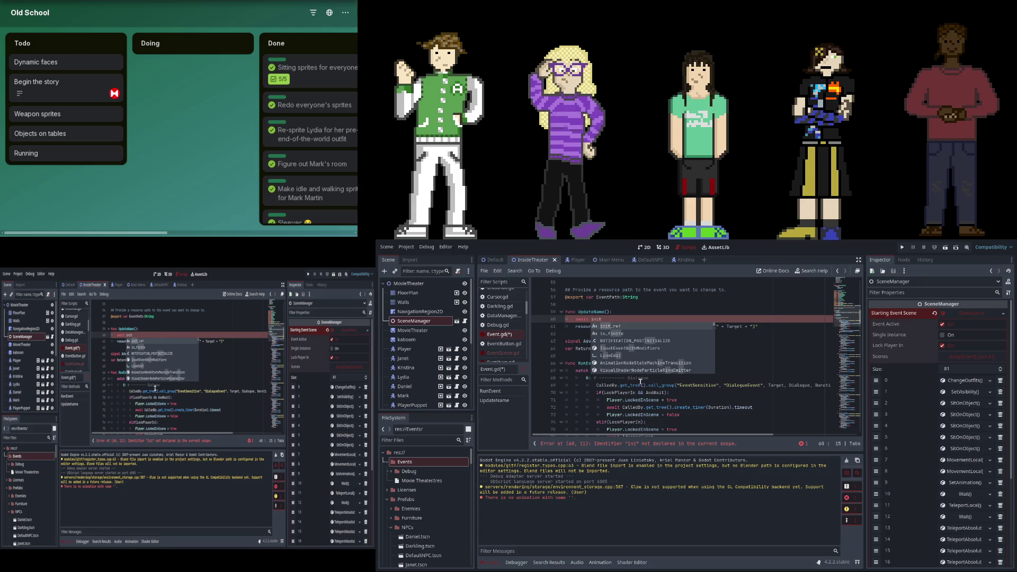
key(ctrl+BackSpace)
key(ctrl+BackSpace)
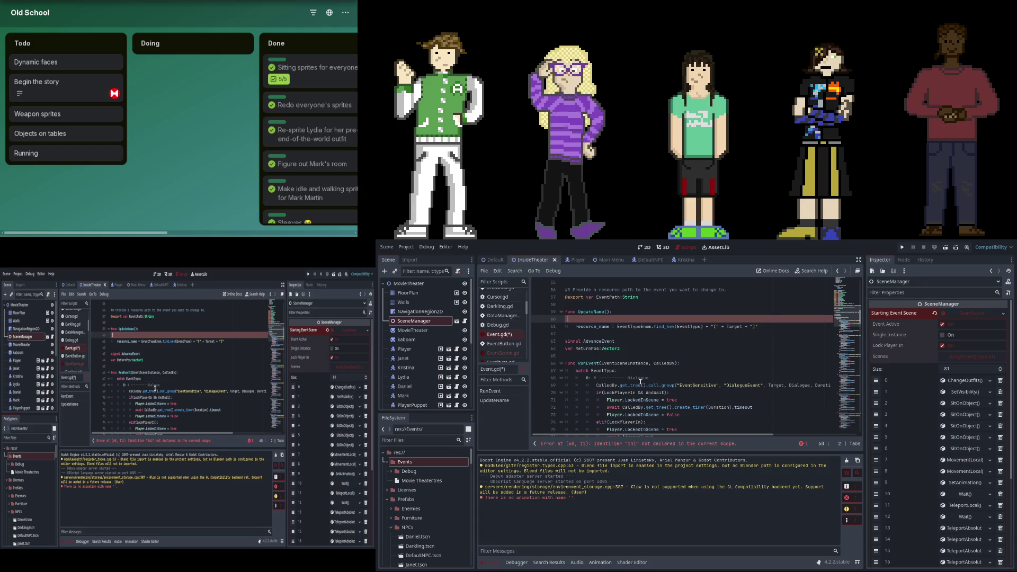
text(it)
- Restore 'await' on UpdateName()'s first line by accepting the autocompleted keyword
scroll(594, 334, up, 3)
click(580, 385)
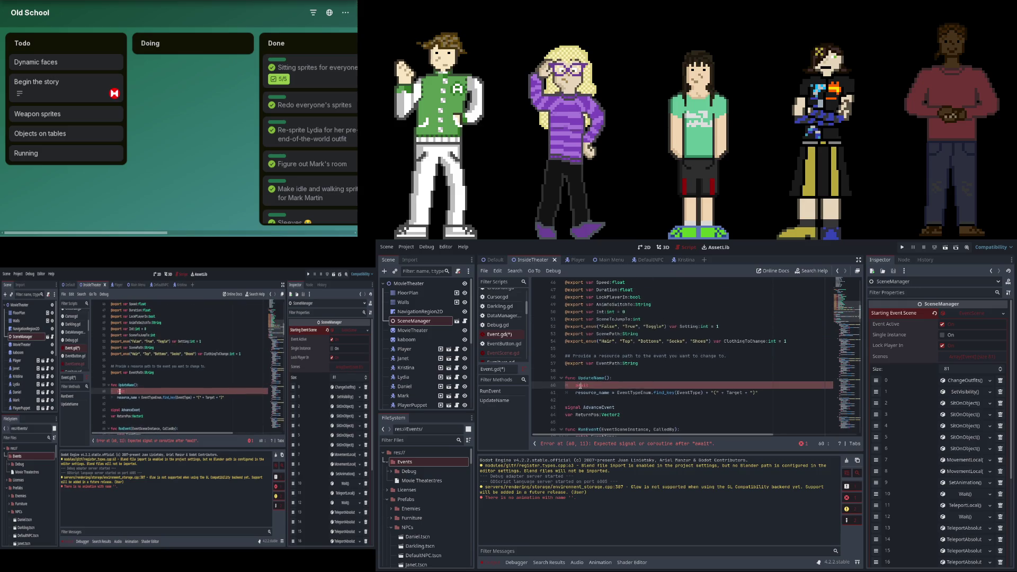
text(syn)
key(Return)
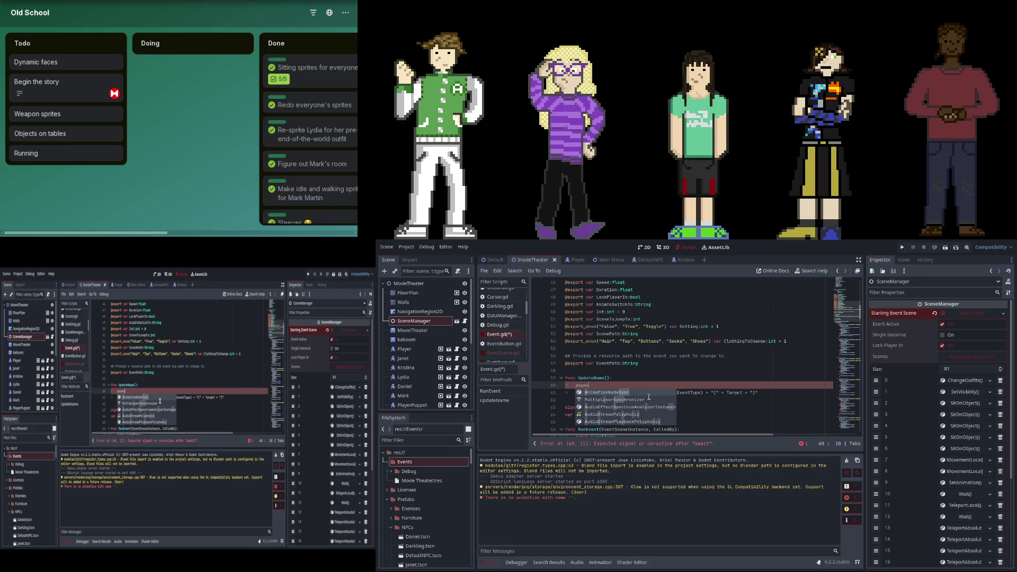
key(ctrl+End)
key(ctrl+z)
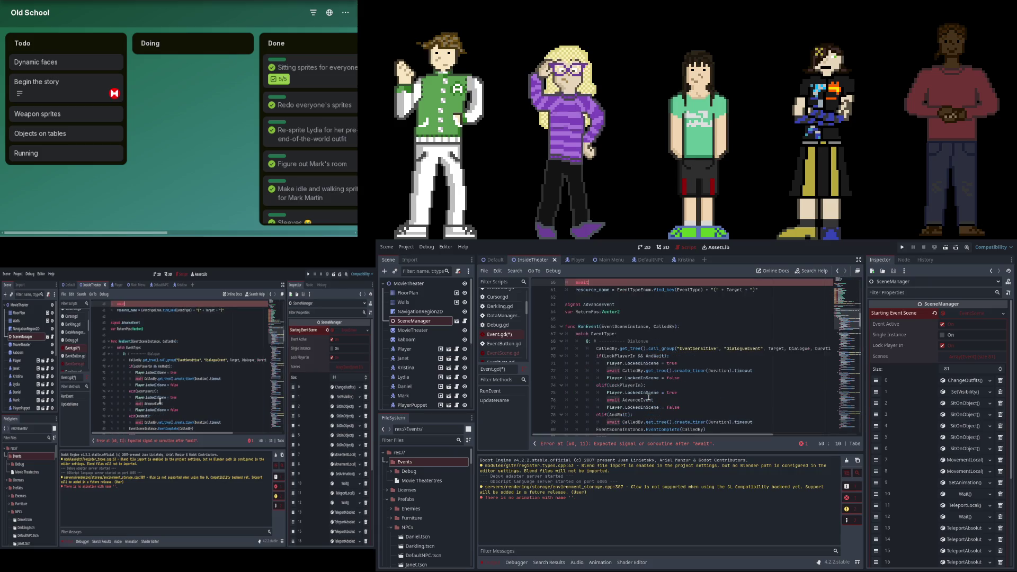
key(BackSpace)
key(BackSpace)
key(BackSpace)
text(it)
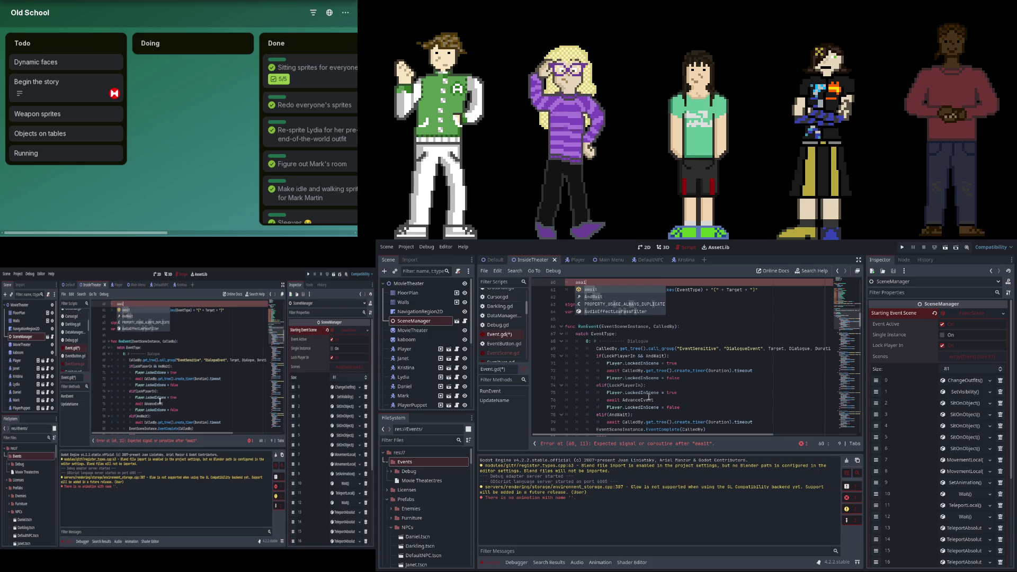
scroll(662, 386, up, 4)
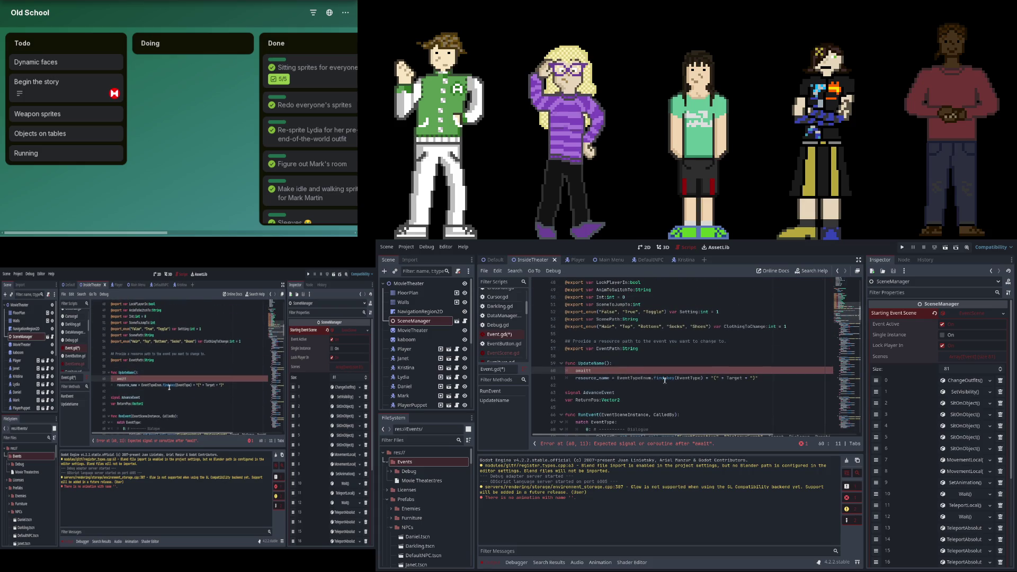
scroll(683, 355, up, 6)
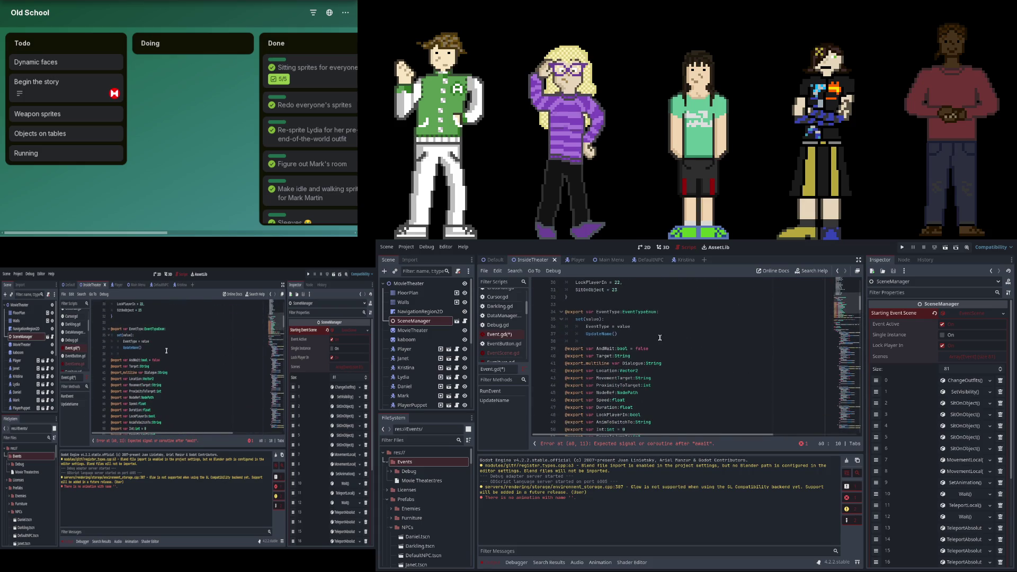
click(656, 357)
key(Return)
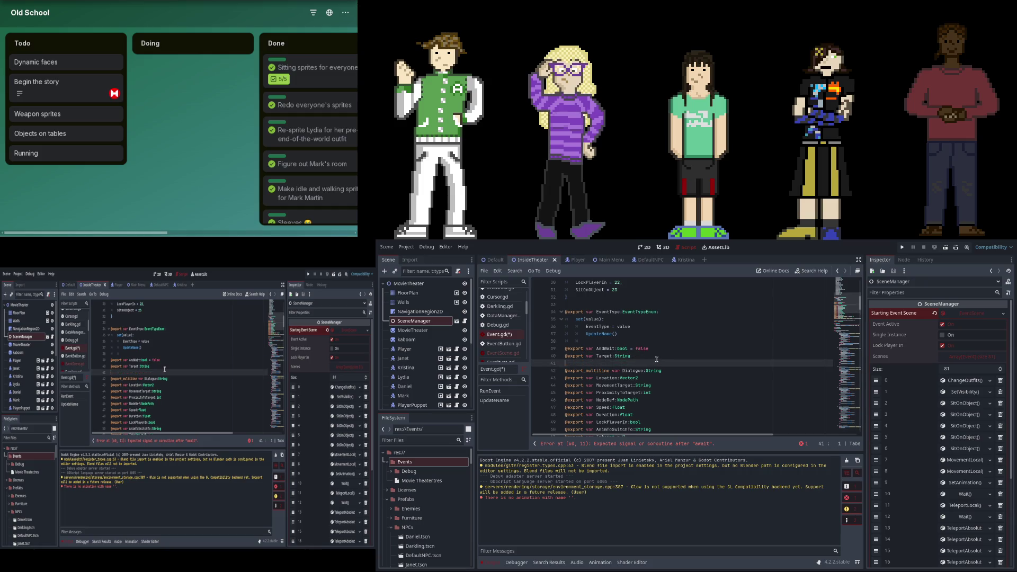
text(et(value):)
key(Return)
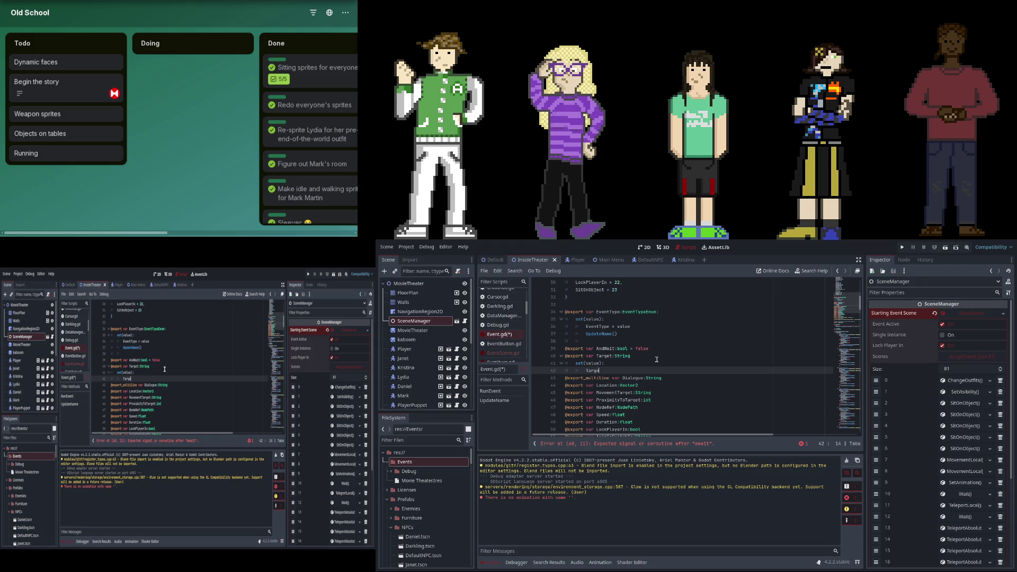
text(alue)
key(Return)
text(pdateNamePart)
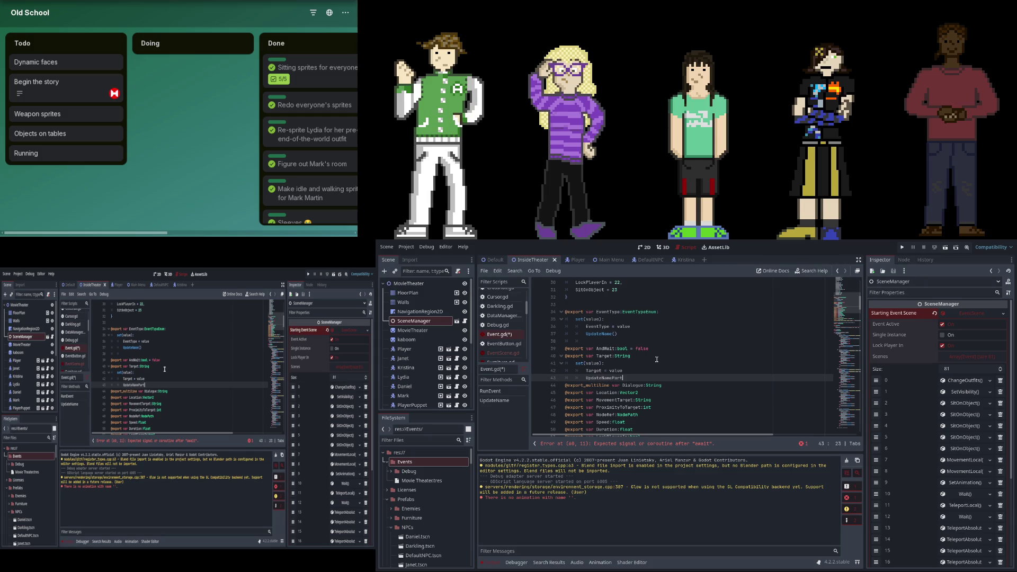
text(Two())
scroll(646, 359, down, 8)
click(626, 335)
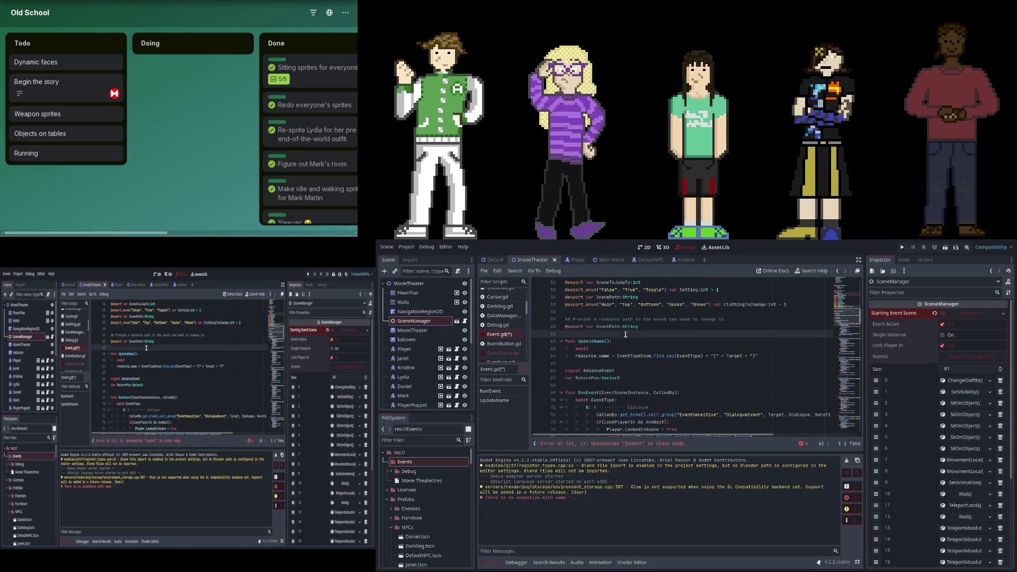
key(Return)
text(pdateNamePar)
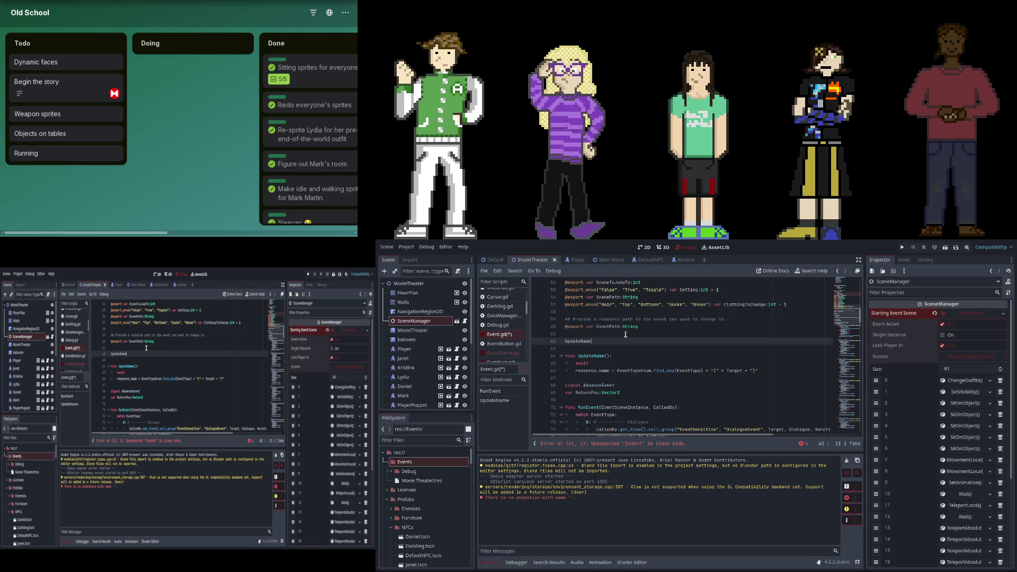
text(tTwo():)
click(625, 335)
key(Down)
text(func)
key(Up)
key(Return)
key(Up)
triple_click(671, 347)
key(BackSpace)
key(BackSpace)
key(BackSpace)
key(BackSpace)
scroll(620, 337, up, 9)
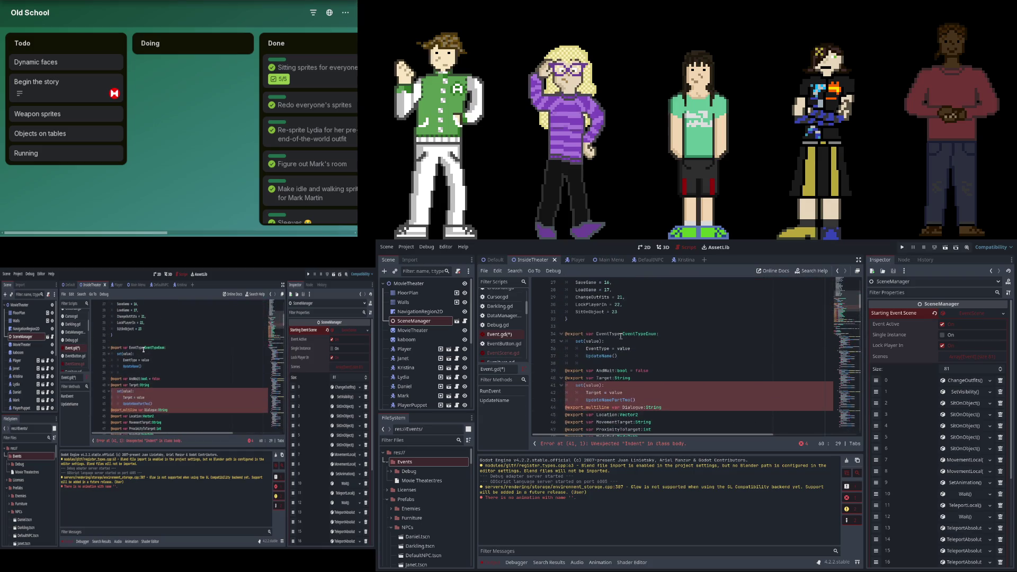
- Declare 'signal TargetLoaded' among the top declarations of Event.gd
click(624, 326)
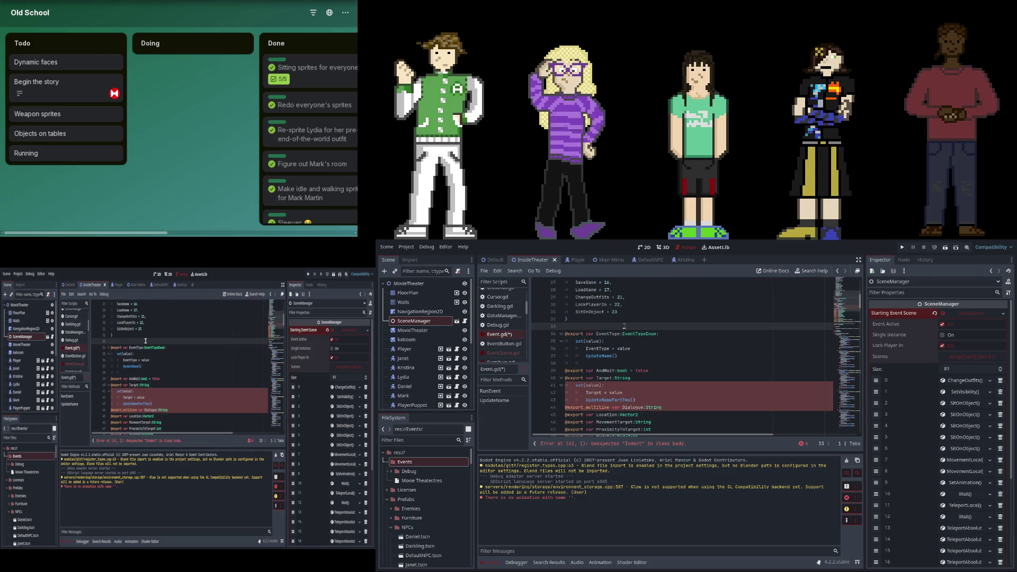
scroll(623, 326, up, 8)
click(596, 304)
scroll(597, 306, down, 2)
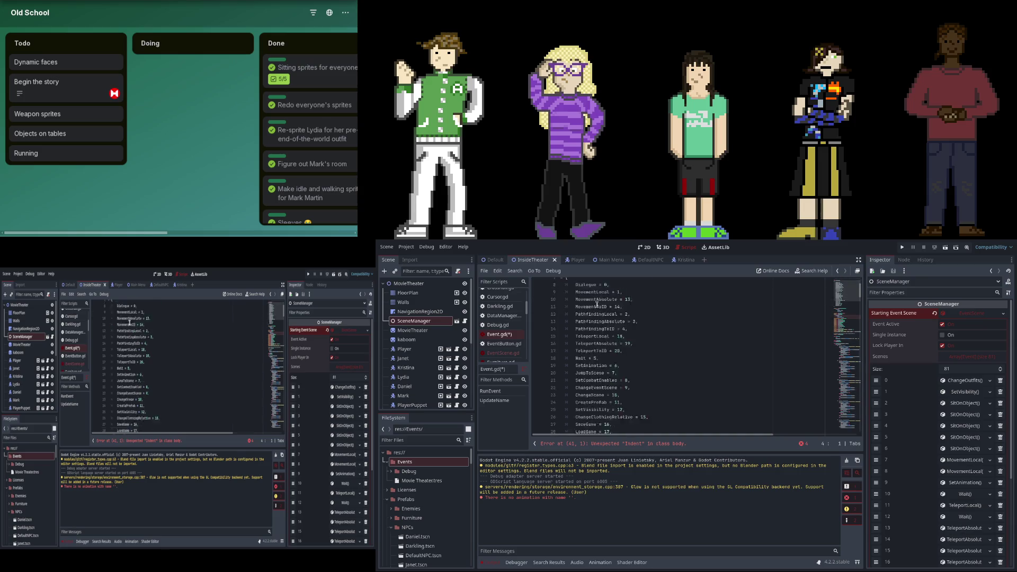
scroll(597, 305, down, 8)
click(583, 300)
text(signal Tar)
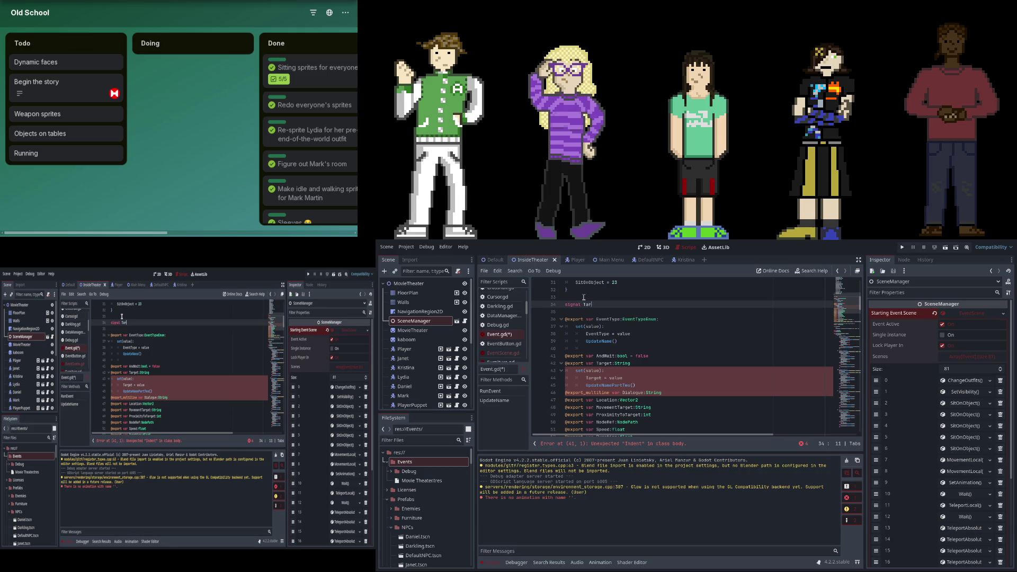
text(getLoaded)
- Remove the UpdateNamePartTwo() call line from the Target setter
click(585, 386)
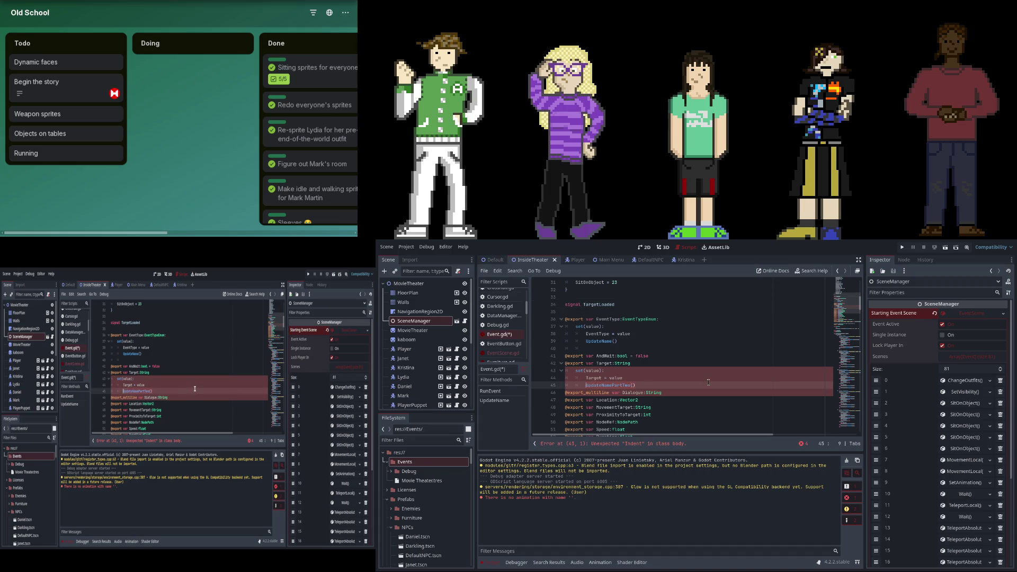
text(c)
text(TargetL)
text(oaded)
click(581, 304)
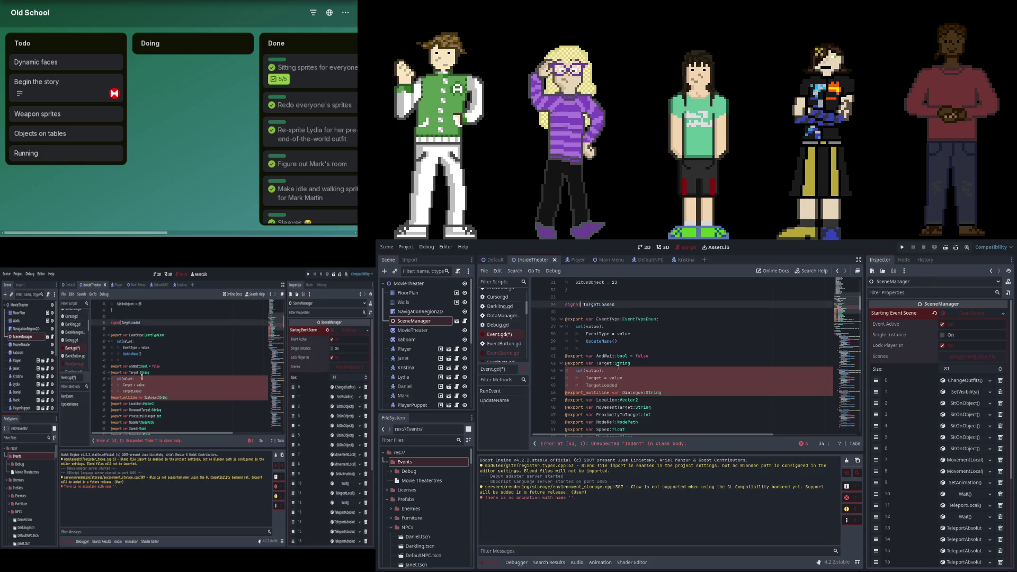
click(624, 384)
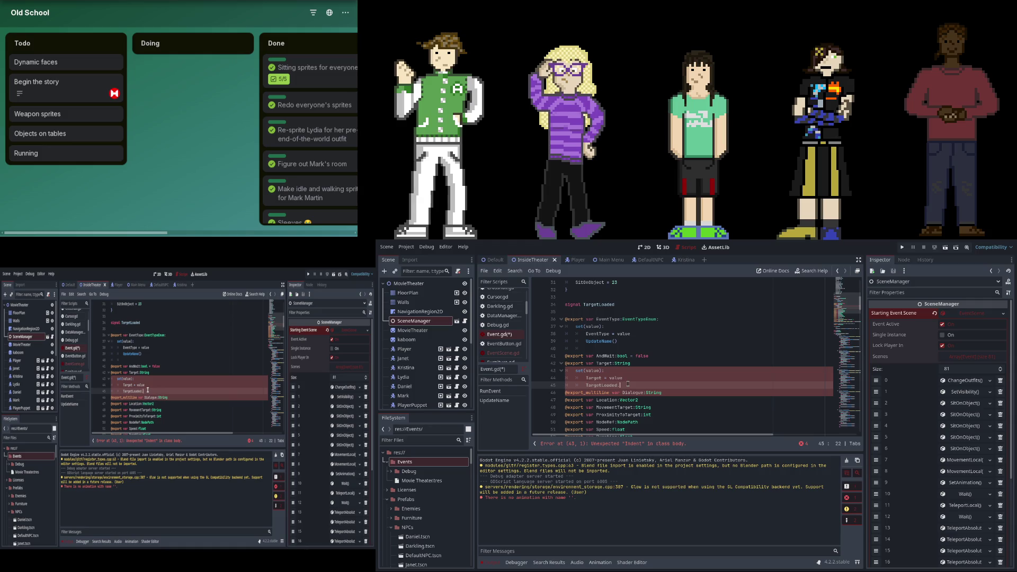
key(BackSpace)
key(BackSpace)
key(BackSpace)
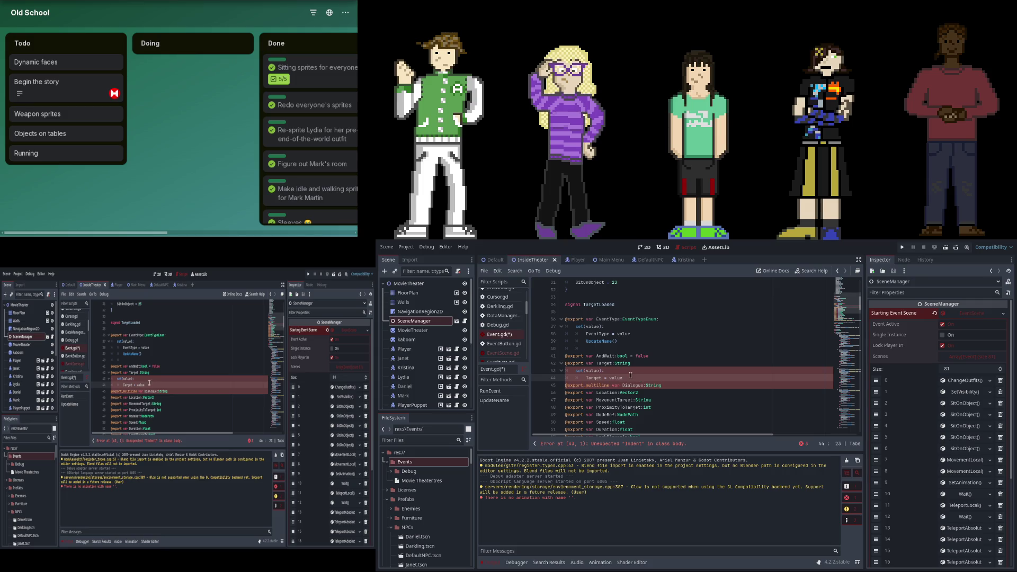
click(584, 377)
- Add 'TargetLoaded.emit()' on a new line after 'Target = value' in the Target setter
key(BackSpace)
key(Tab)
scroll(637, 377, down, 4)
scroll(609, 371, up, 4)
click(647, 363)
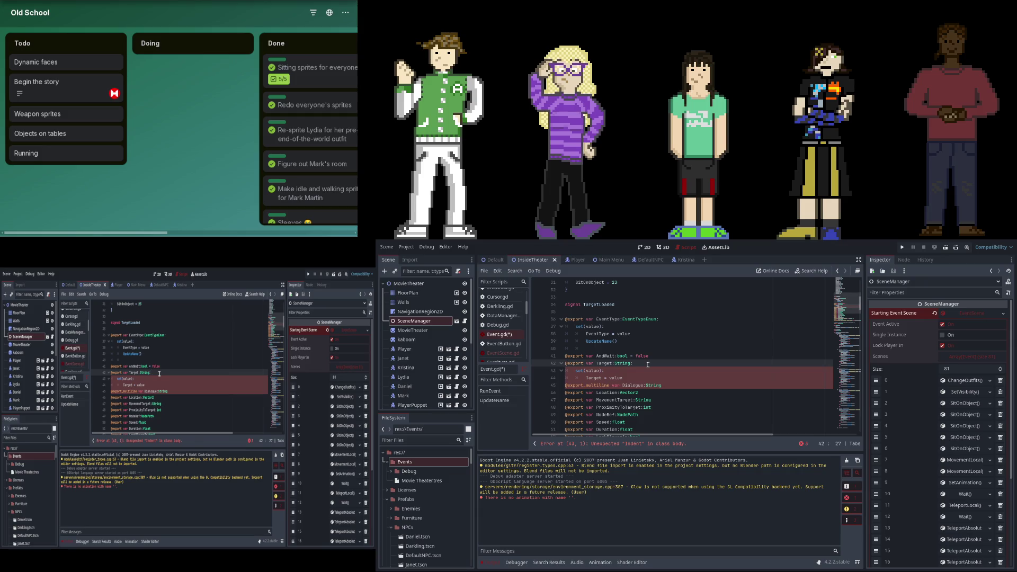
click(646, 374)
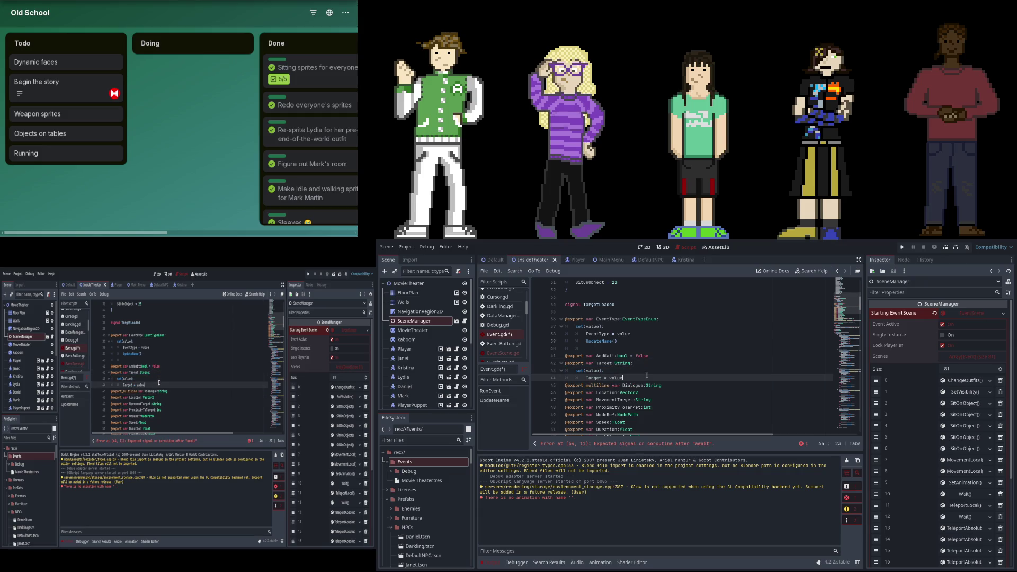
key(Return)
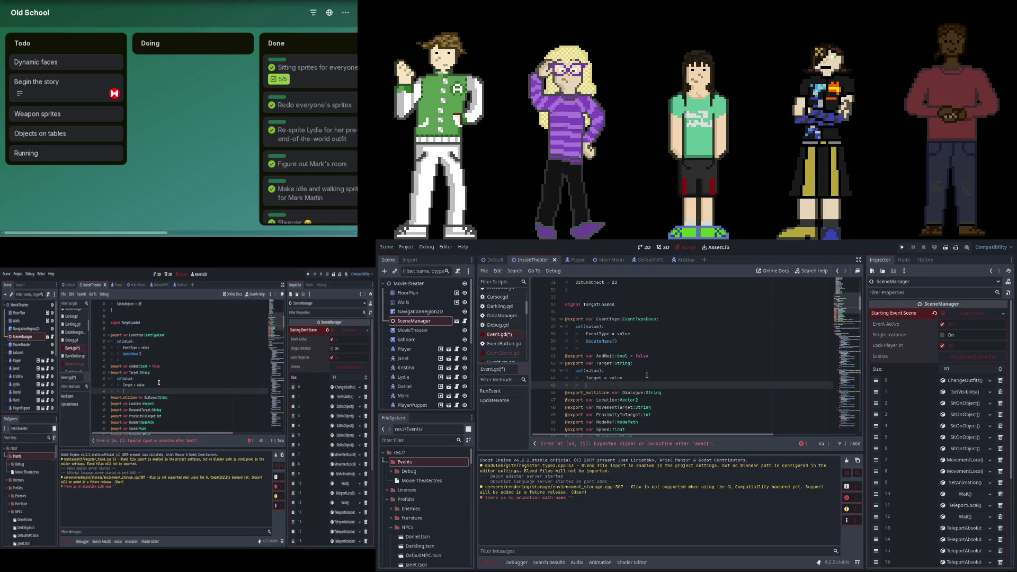
text(argetLoaded.)
text(c)
key(BackSpace)
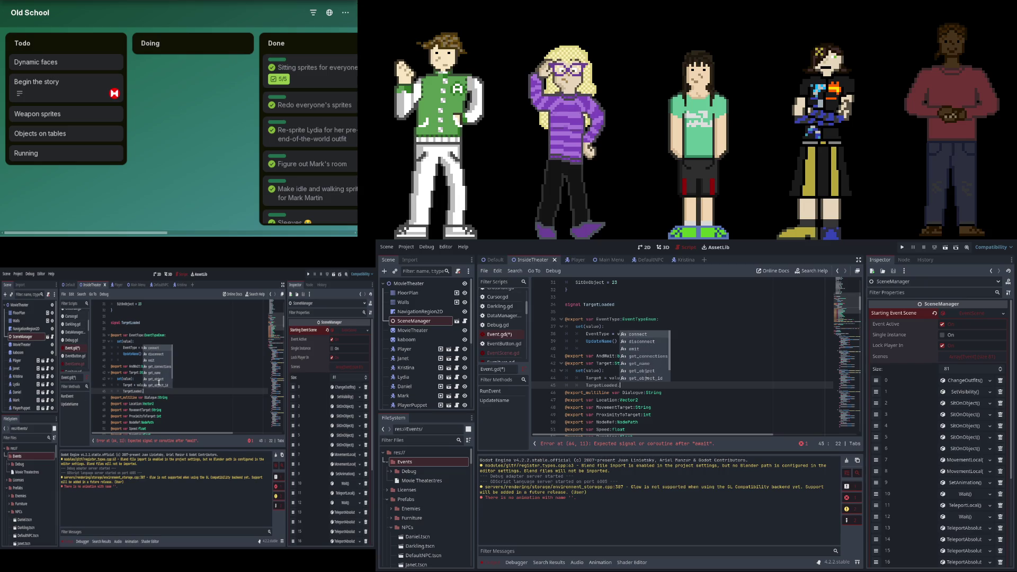
text(emit())
- Complete UpdateName()'s first line as 'await TargetLoaded' and save Event.gd
scroll(616, 347, down, 10)
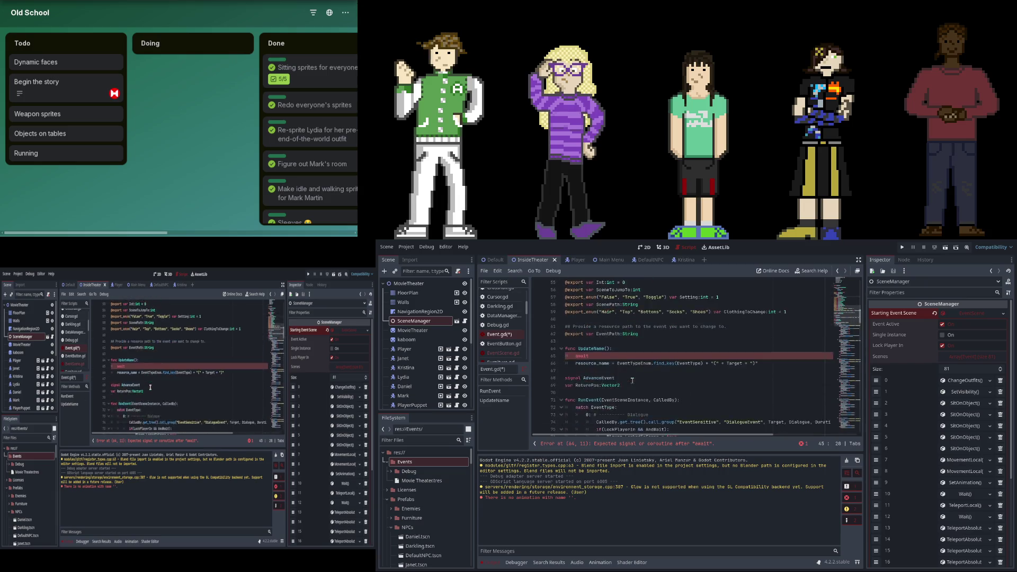
scroll(616, 347, up, 2)
click(614, 337)
text(Tar)
click(642, 349)
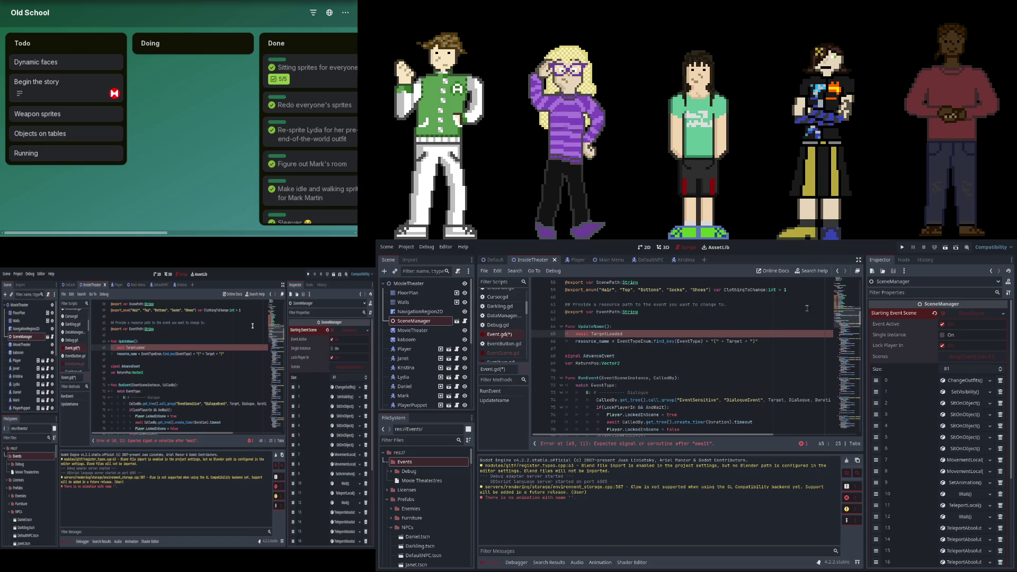
key(ctrl+s)
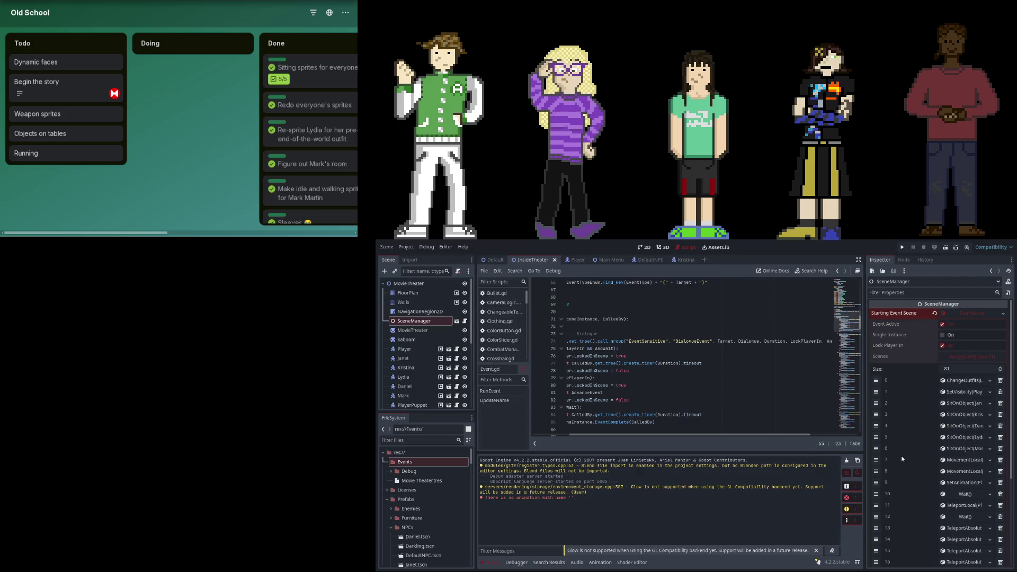
- Page the Scenes array to entries 20–39 and check their automatic names
scroll(894, 460, down, 5)
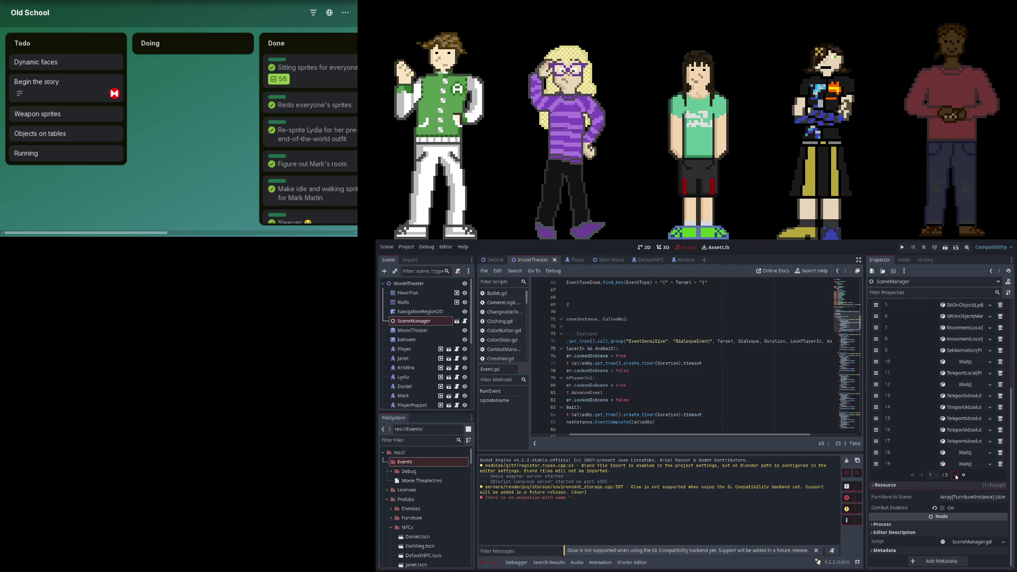
click(955, 474)
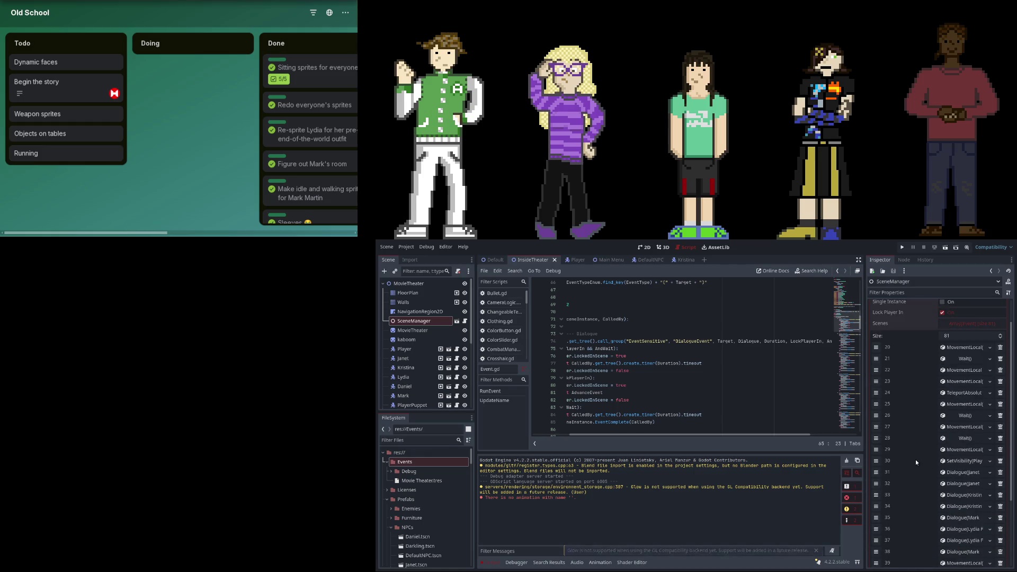
scroll(905, 459, down, 1)
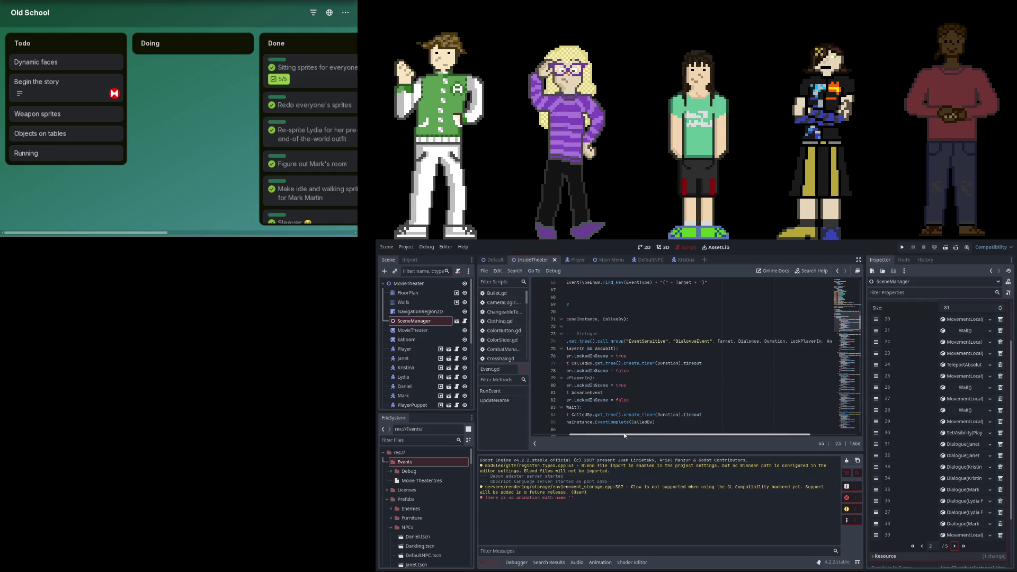
- Look over the RunEvent and AnimToSwitchTo code in Event.gd
drag(612, 435, 545, 433)
click(636, 377)
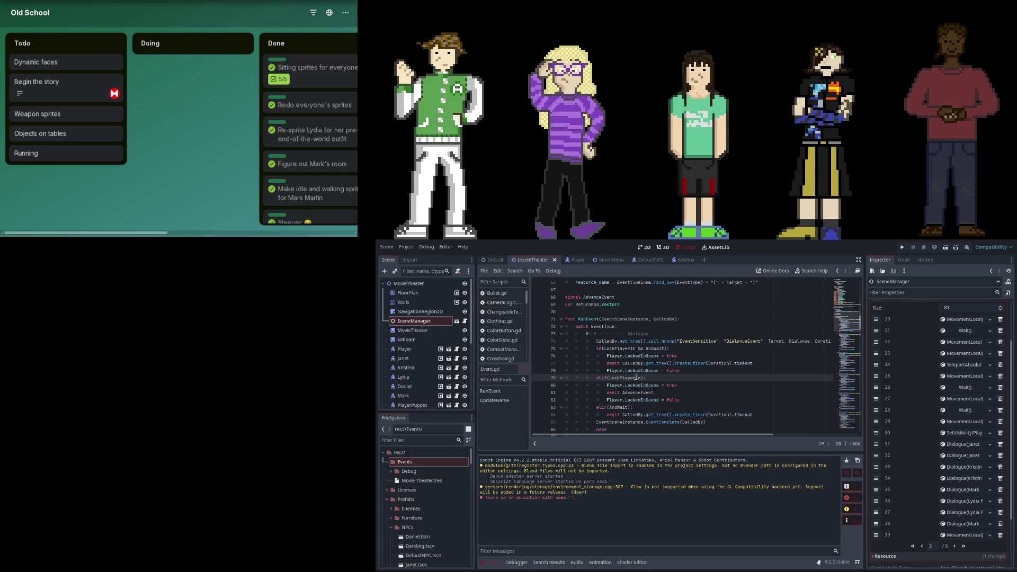
scroll(637, 411, up, 6)
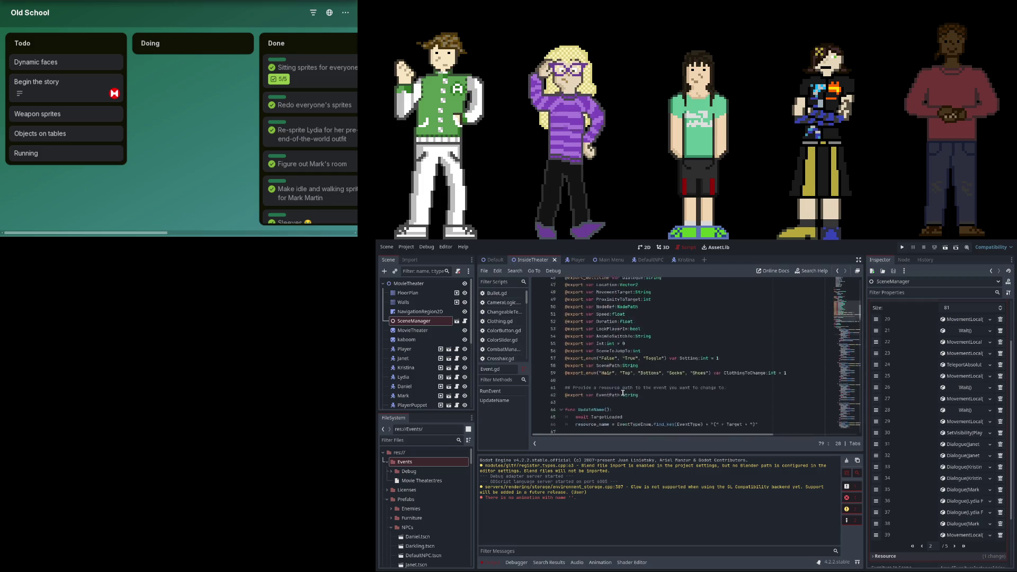
scroll(625, 398, up, 5)
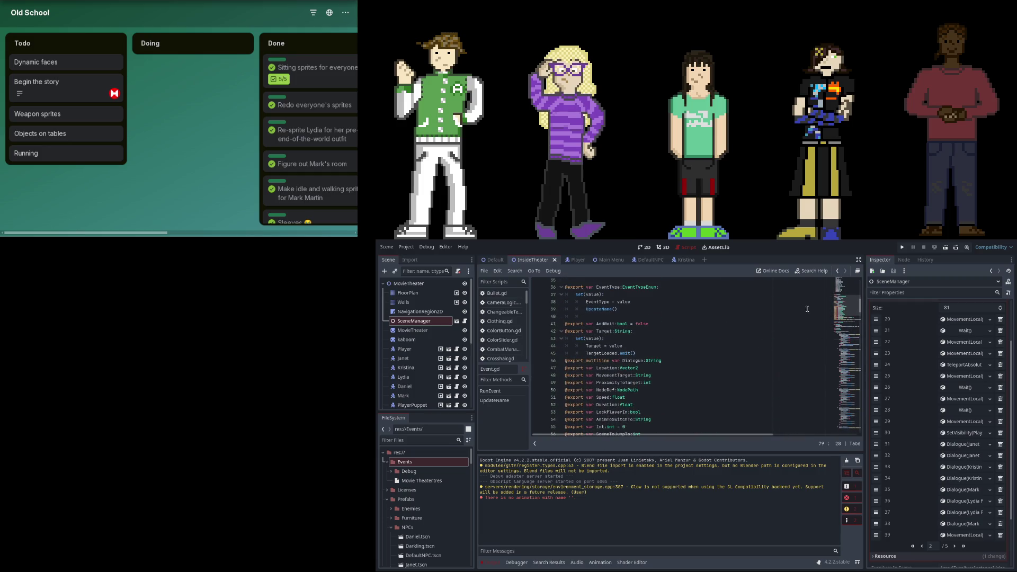
scroll(837, 335, down, 3)
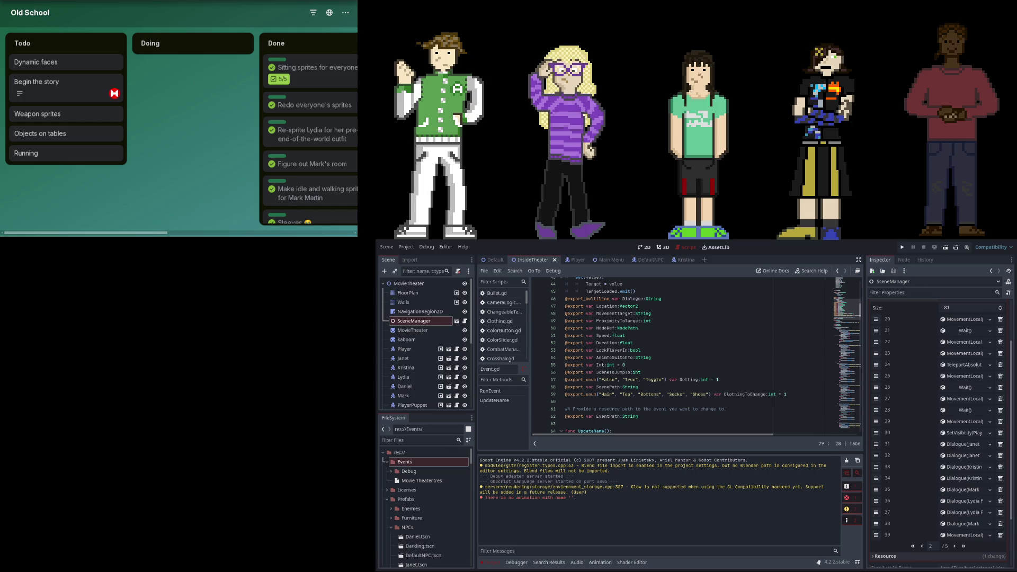
click(624, 357)
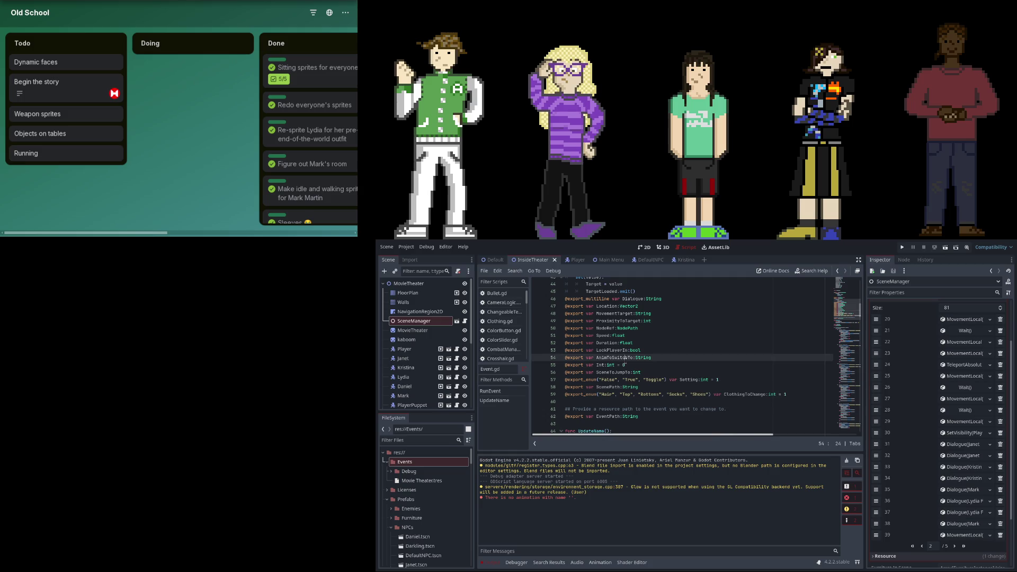
- Scroll the script list and open NPC.gd
scroll(500, 341, down, 3)
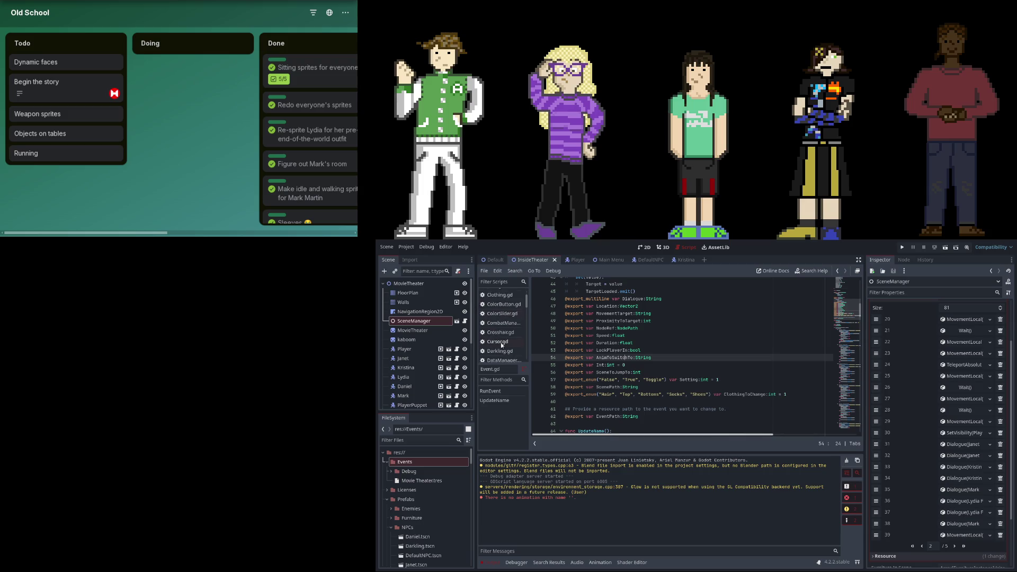
scroll(501, 342, down, 3)
scroll(503, 348, down, 5)
click(505, 301)
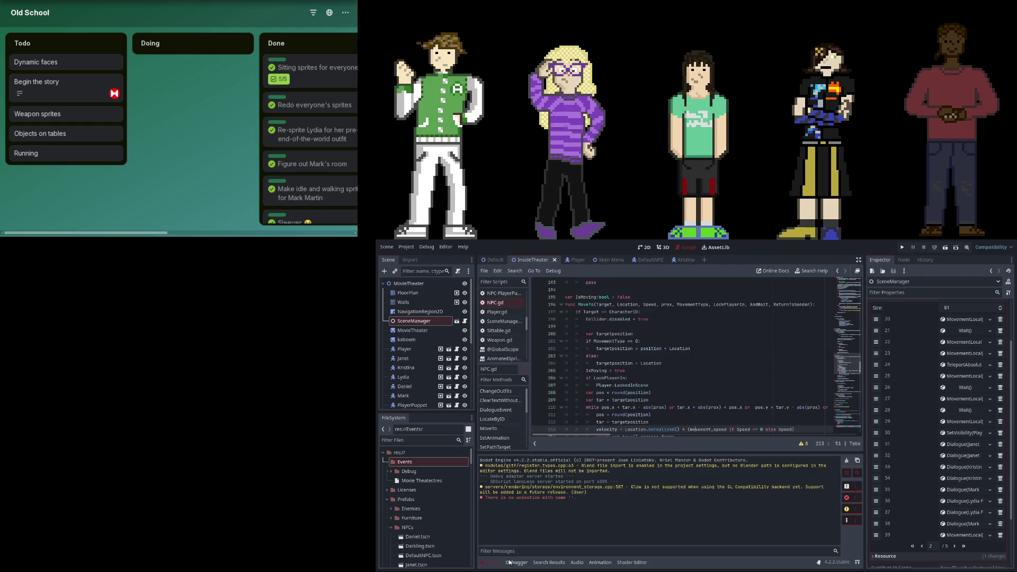